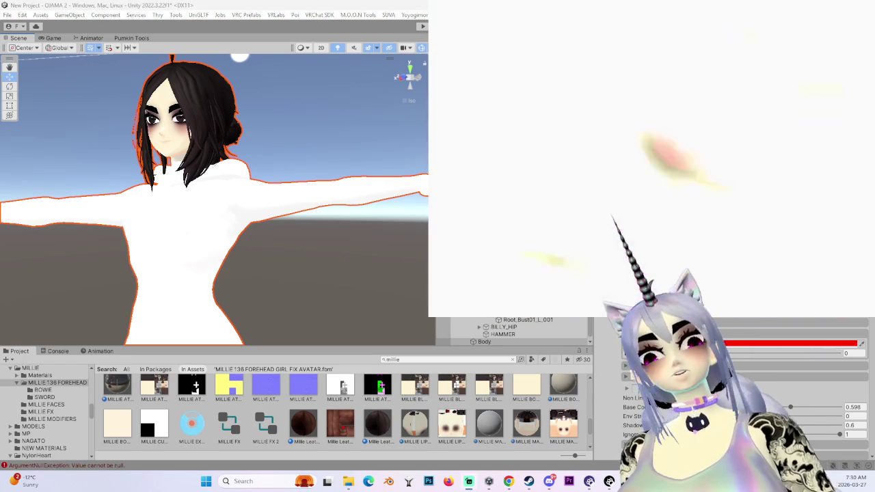
- Turn the view to face the white-clothed avatar head-on, then bring up the Project asset grid's context menu
mouse_move(250, 260)
left_mouse_down()
mouse_move(250, 191)
mouse_move(307, 216)
mouse_move(272, 211)
mouse_move(386, 212)
mouse_move(294, 257)
mouse_move(264, 252)
left_mouse_up()
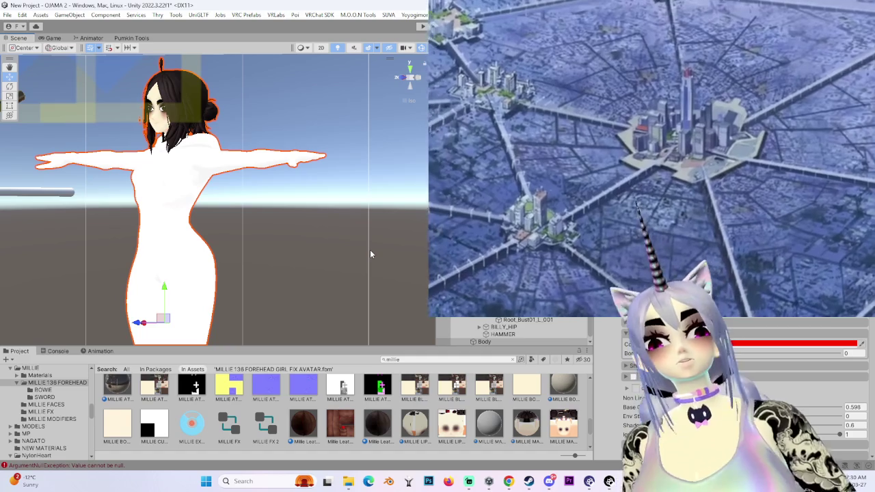
mouse_move(301, 258)
left_mouse_down()
mouse_move(231, 262)
mouse_move(254, 242)
mouse_move(285, 255)
left_mouse_up()
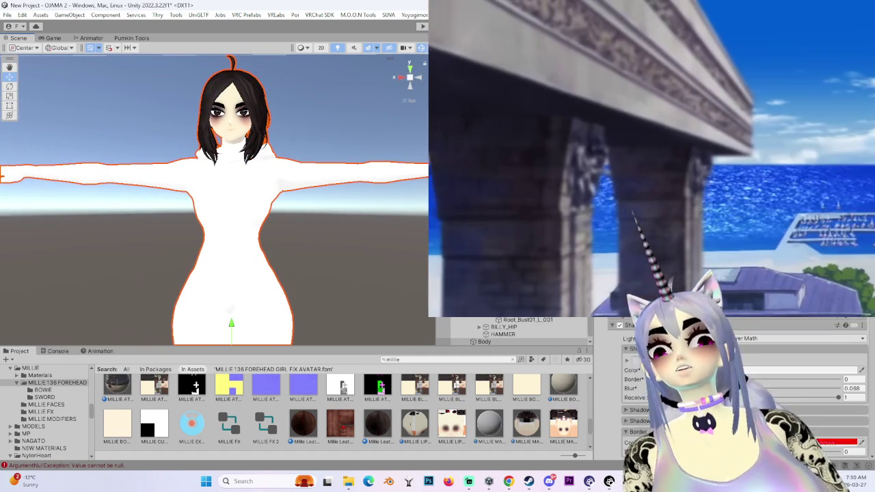
scroll(739, 390, "up", 3)
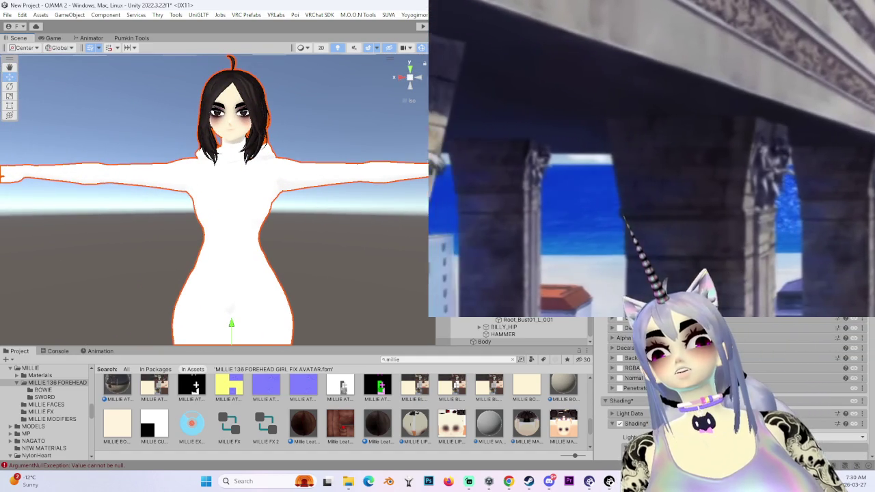
scroll(739, 390, "down", 10)
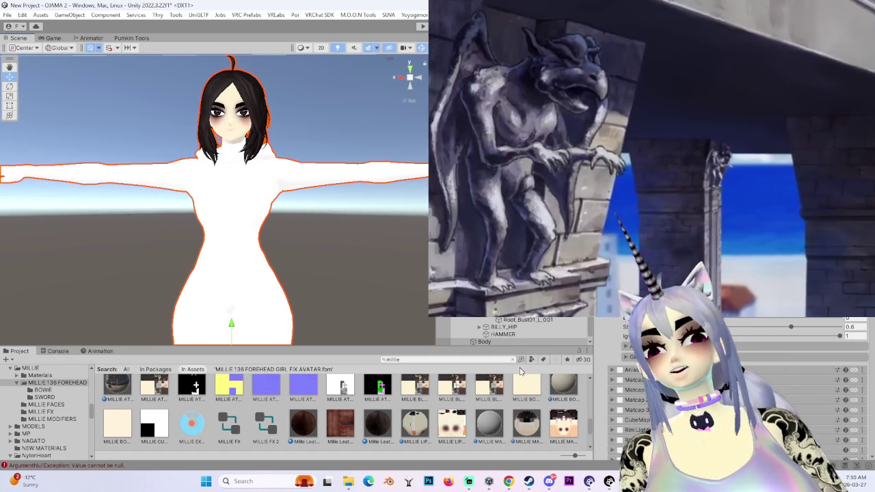
scroll(356, 424, "down", 5)
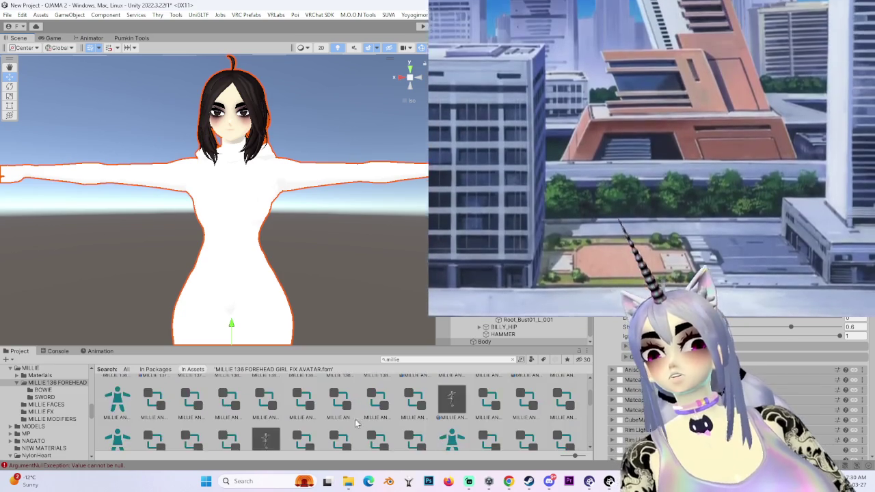
scroll(355, 424, "up", 5)
right_click(211, 383)
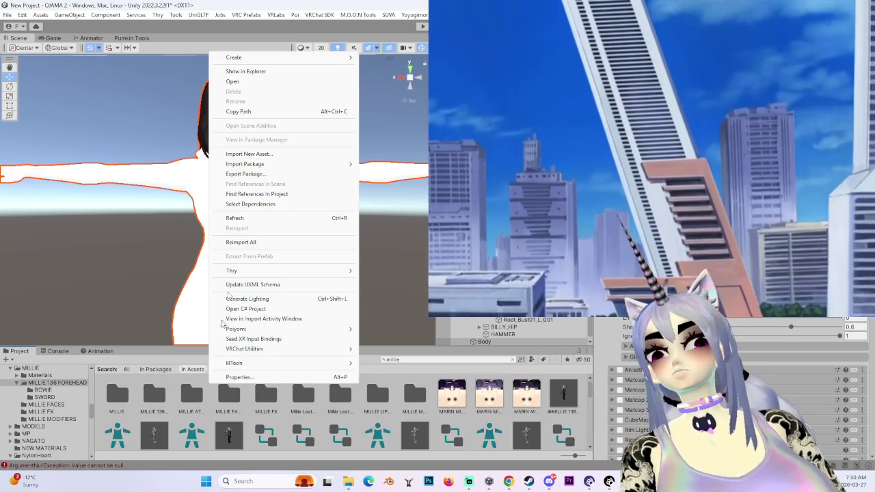
- Create a folder named SPIDER MILLIE in the project assets and open it
mouse_move(268, 57)
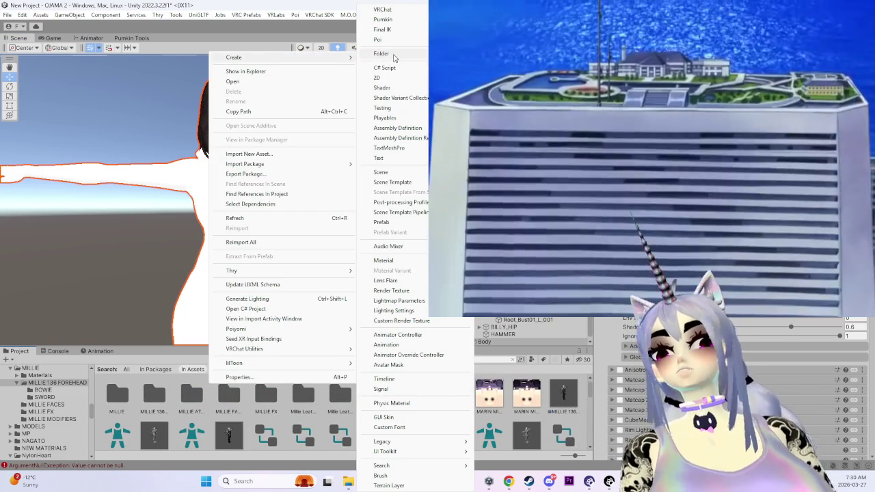
left_click(394, 58)
type("SPIDER")
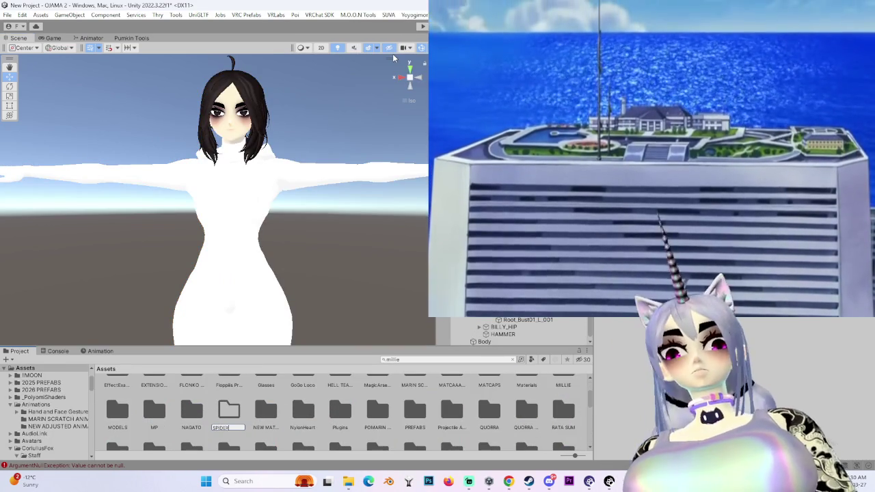
type(" MILLIE")
key("Return")
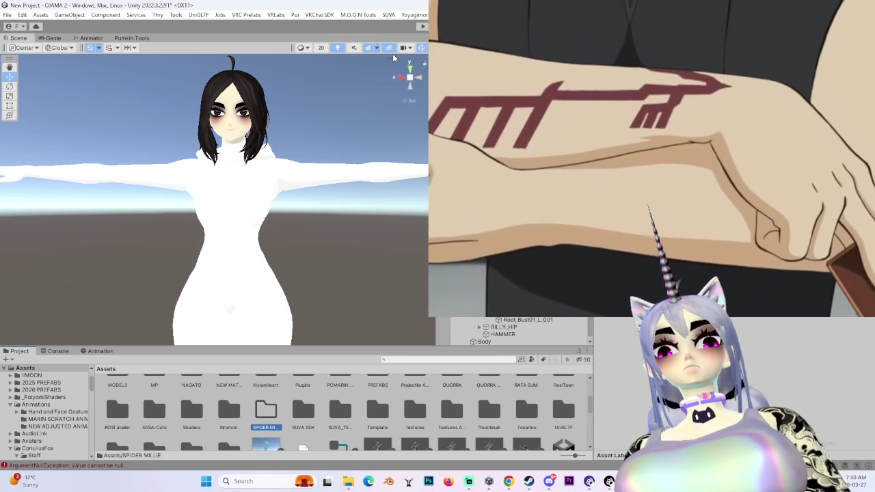
double_click(266, 410)
- Bring up the File Explorer window holding the T_F_MED texture files
mouse_move(348, 482)
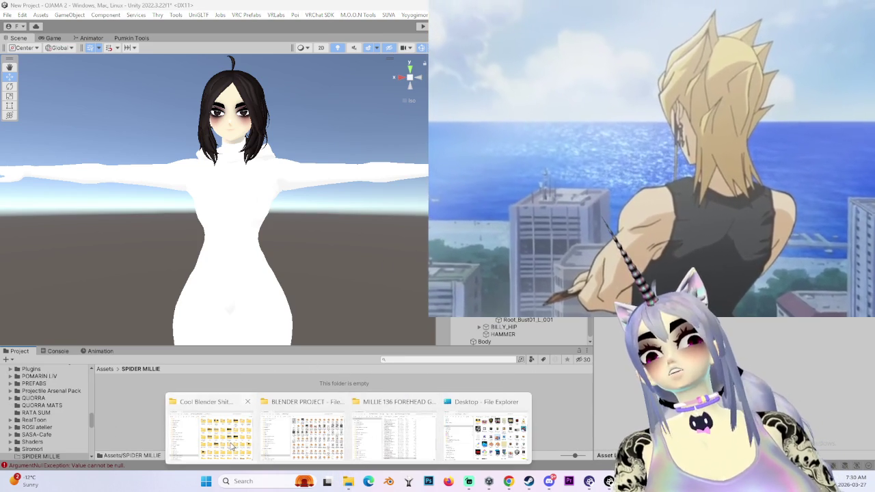
left_click(233, 446)
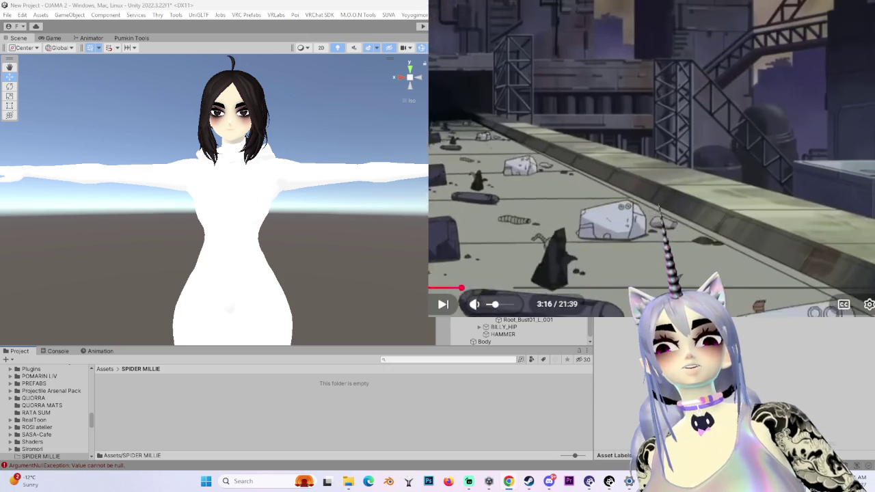
key("super+e")
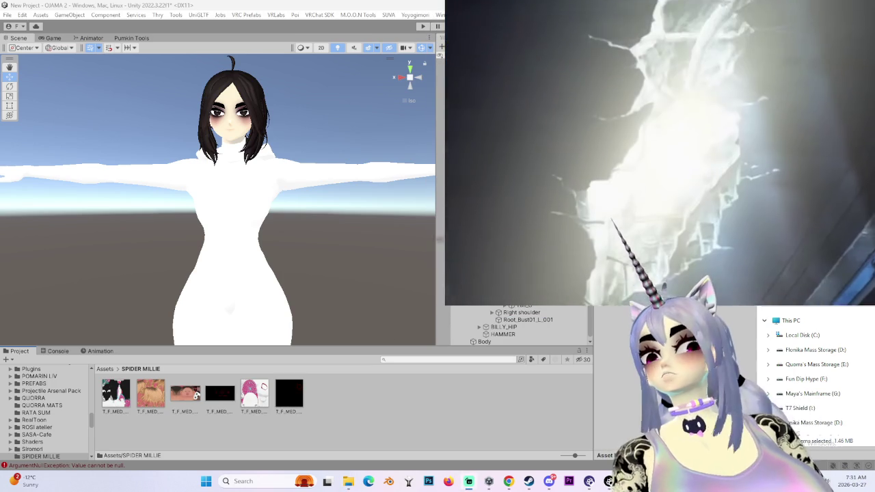
- Put the spider-suit texture into the avatar material's main texture slot and inspect the torso
left_click(209, 246)
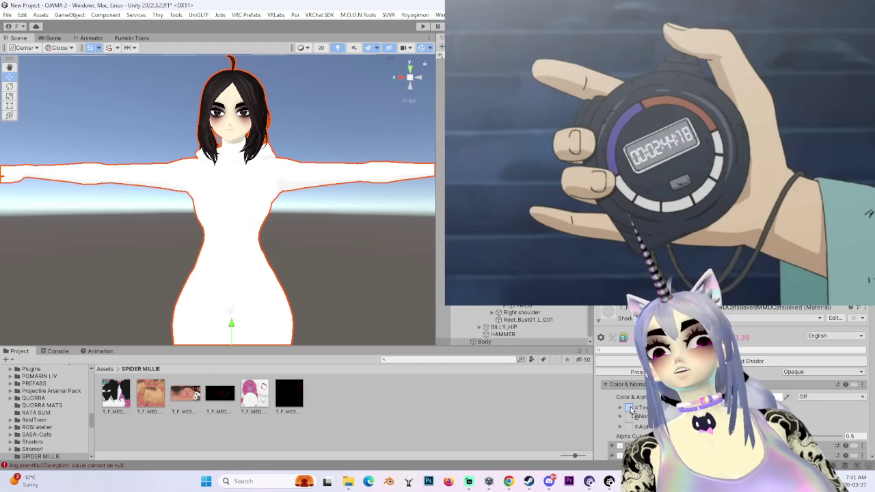
left_click_drag(630, 411, 629, 407)
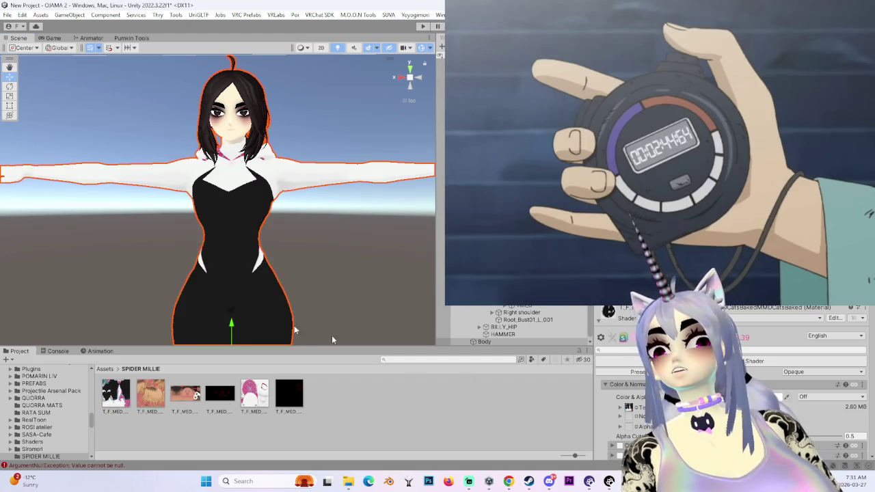
scroll(327, 147, "up", 5)
mouse_move(327, 147)
left_mouse_down()
mouse_move(293, 238)
mouse_move(290, 199)
mouse_move(272, 262)
mouse_move(361, 264)
mouse_move(321, 263)
mouse_move(348, 262)
mouse_move(320, 244)
mouse_move(329, 261)
mouse_move(342, 260)
mouse_move(322, 248)
left_mouse_up()
mouse_move(361, 281)
left_mouse_down()
mouse_move(336, 198)
mouse_move(183, 200)
mouse_move(233, 199)
left_mouse_up()
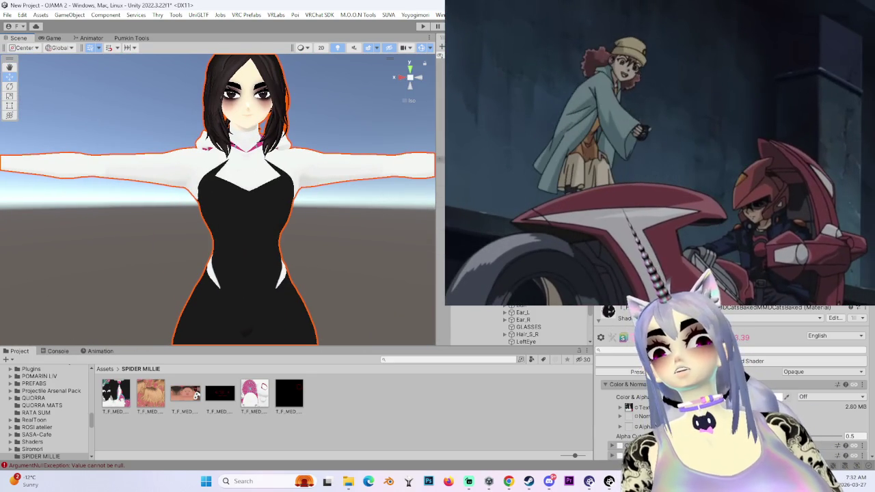
scroll(519, 325, "down", 5)
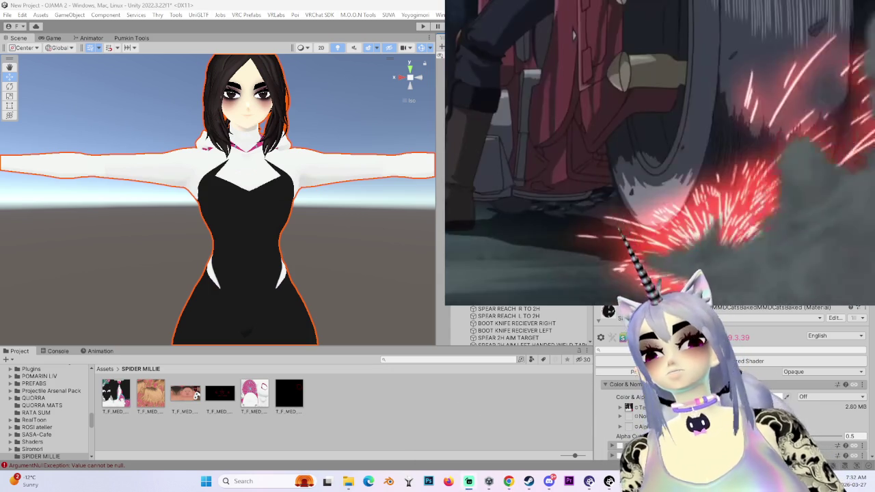
scroll(519, 325, "up", 5)
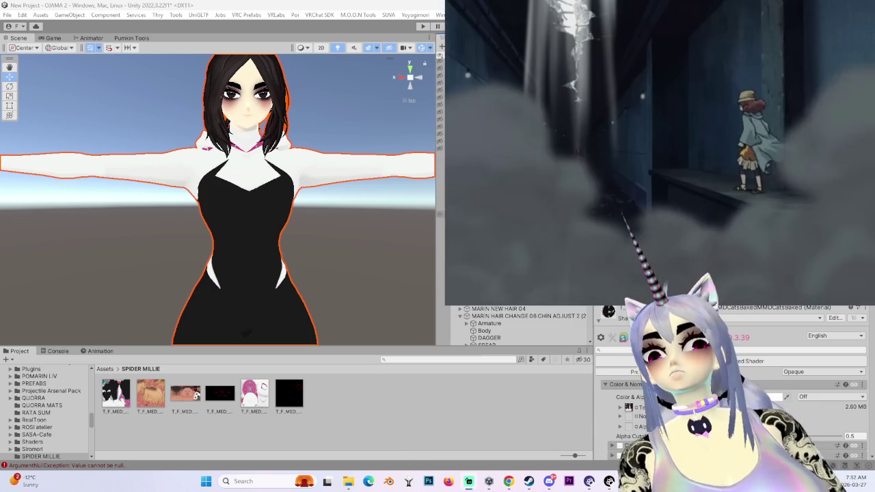
scroll(520, 325, "down", 3)
- Look over another object's material settings, then reselect the avatar's Body mesh
left_click(495, 330)
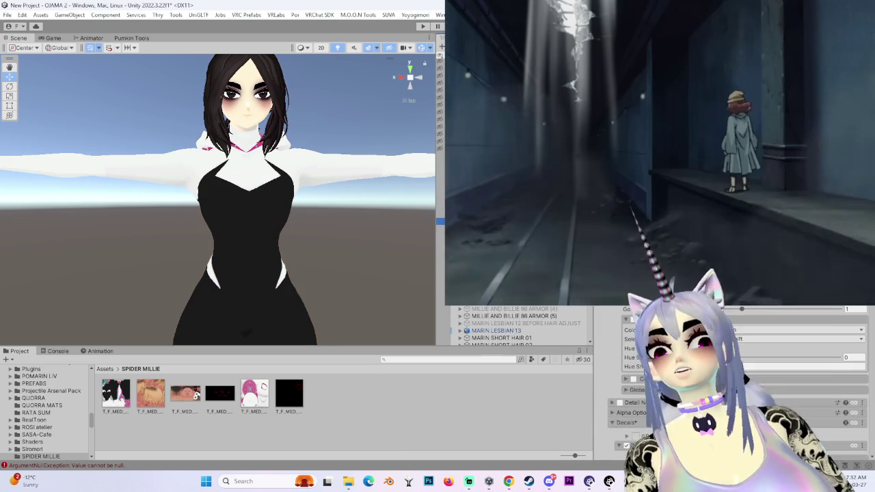
scroll(634, 315, "down", 10)
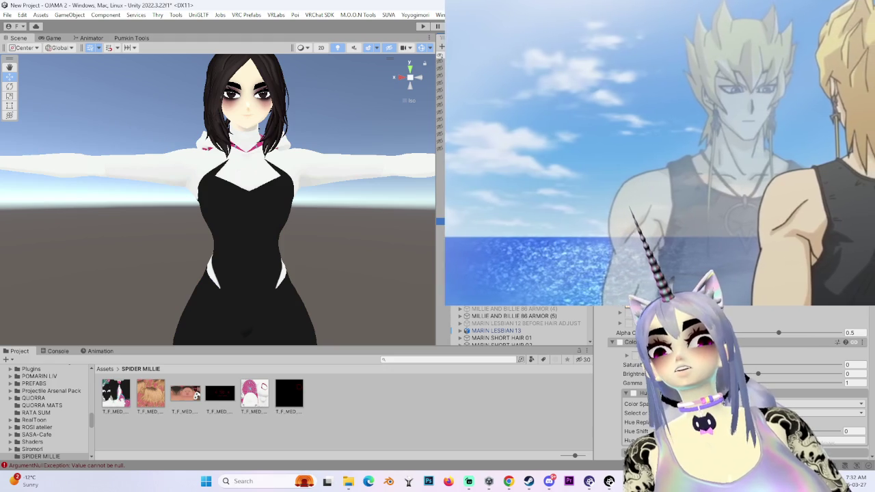
scroll(732, 383, "down", 5)
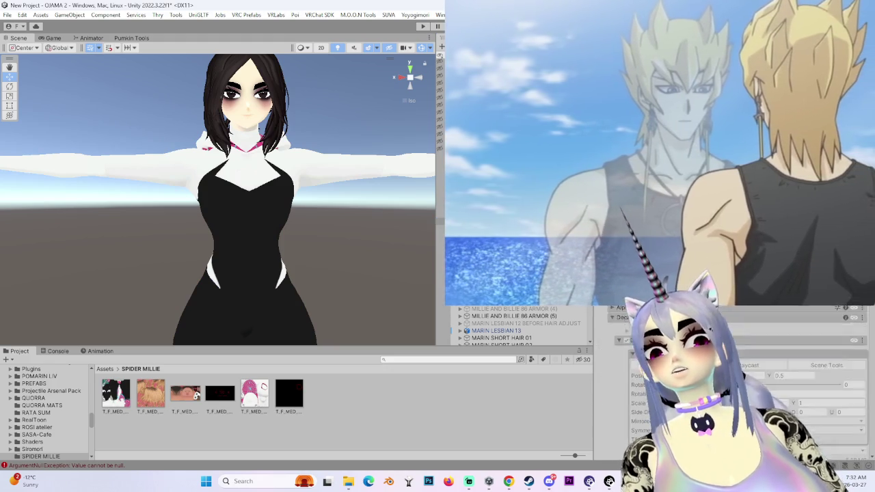
scroll(735, 383, "down", 5)
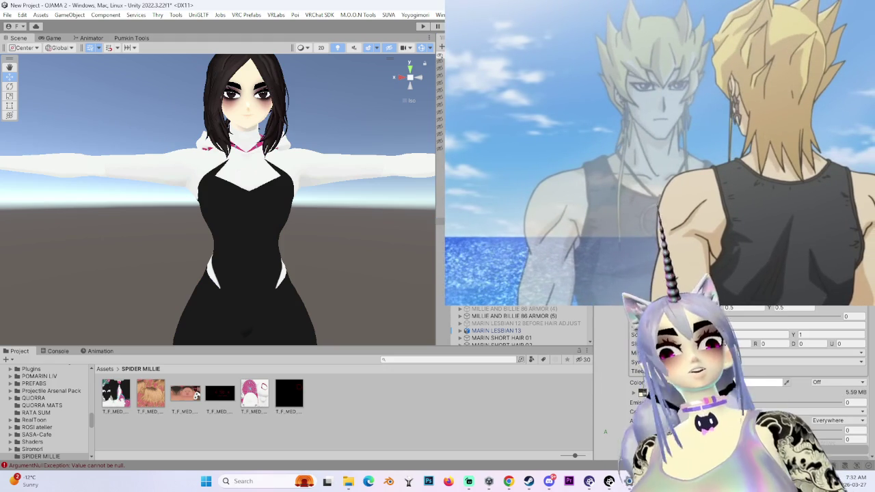
scroll(746, 383, "up", 3)
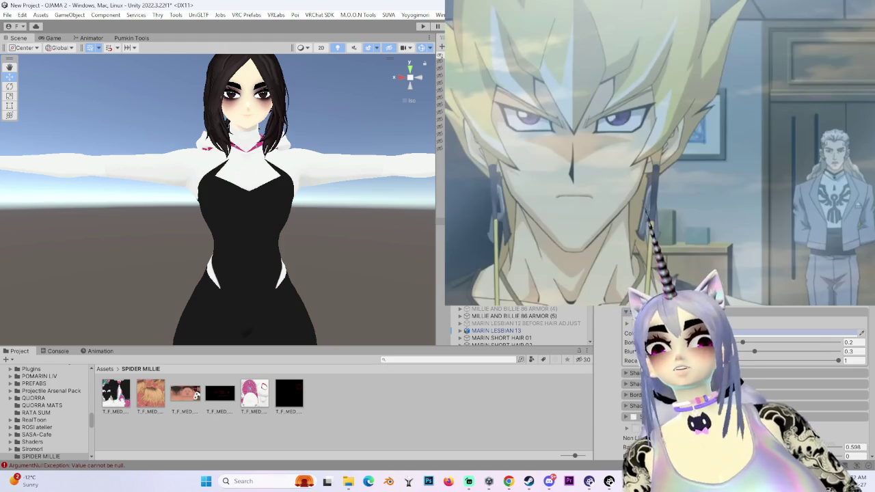
right_click(781, 308)
left_click(805, 326)
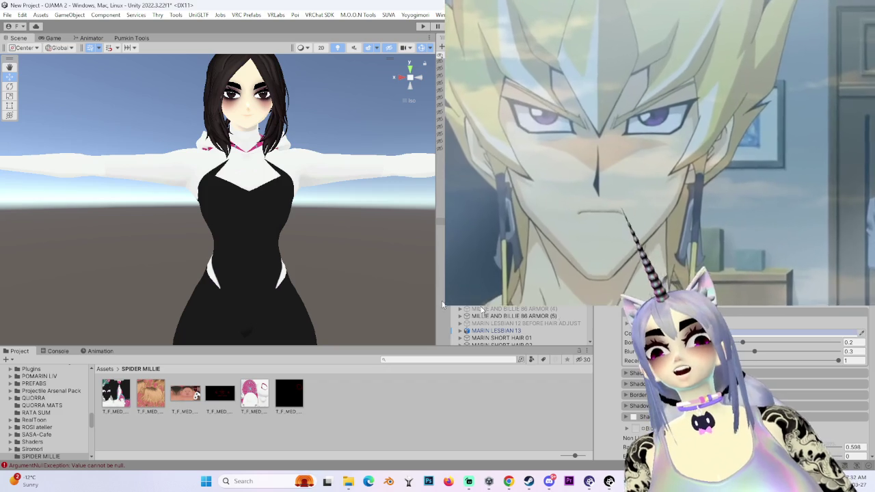
left_click(267, 202)
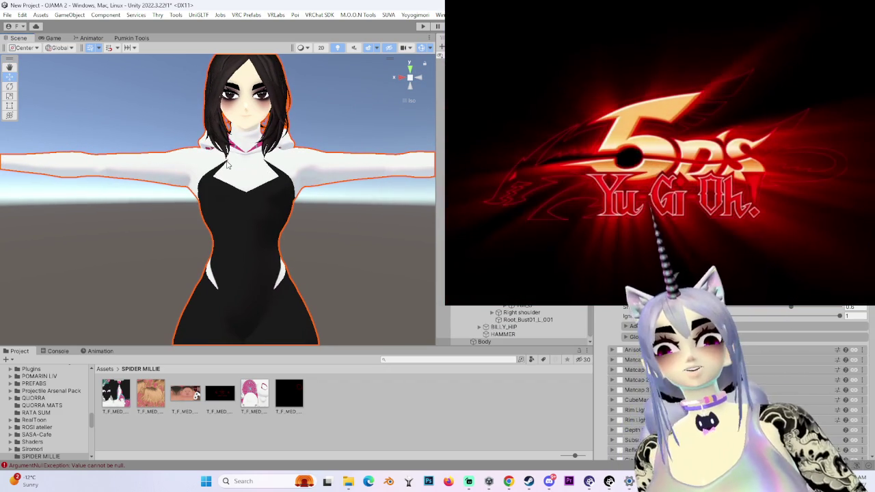
mouse_move(245, 201)
left_mouse_down()
mouse_move(281, 211)
mouse_move(355, 202)
mouse_move(280, 239)
left_mouse_up()
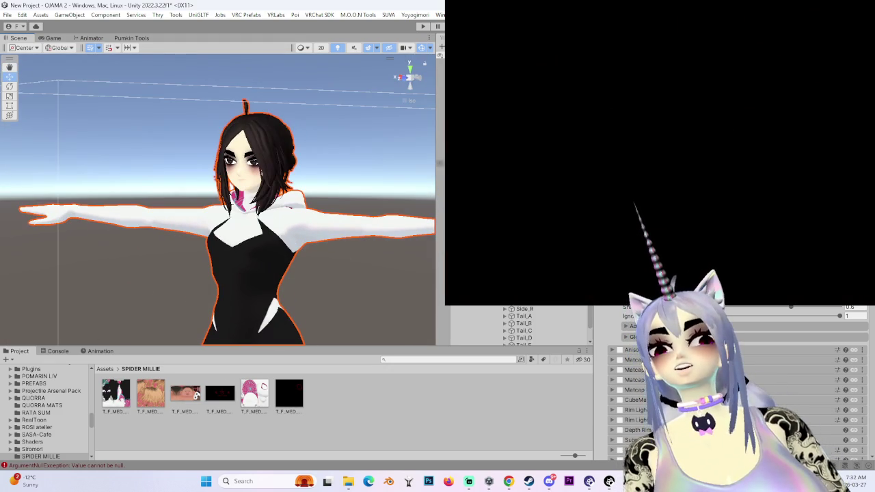
scroll(333, 244, "up", 5)
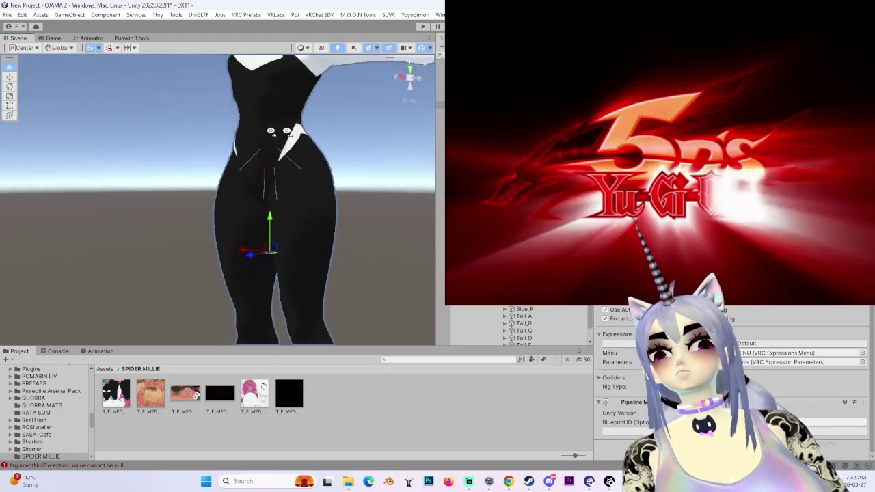
left_click_drag(277, 125, 284, 127)
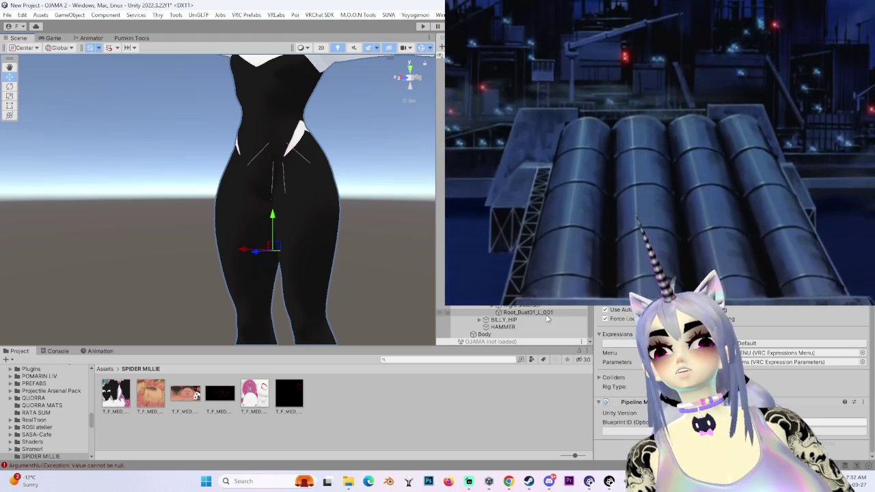
left_click(219, 232)
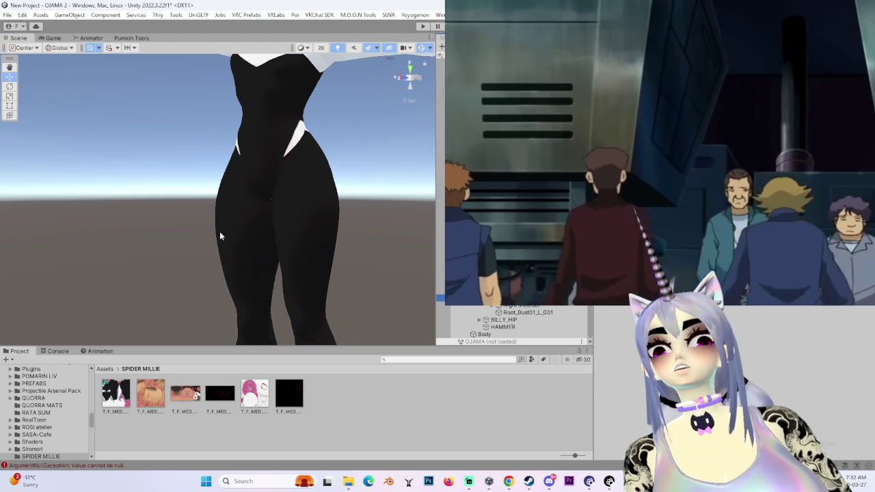
right_click(509, 323)
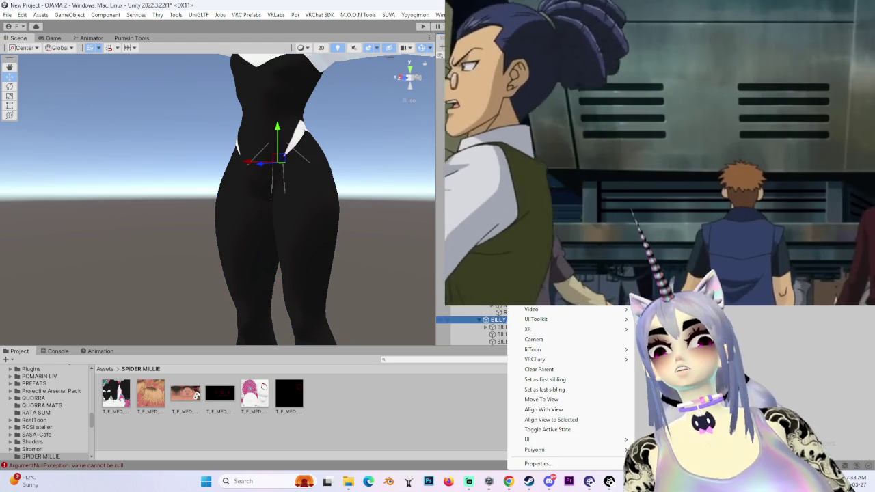
right_click(504, 329)
key("Escape")
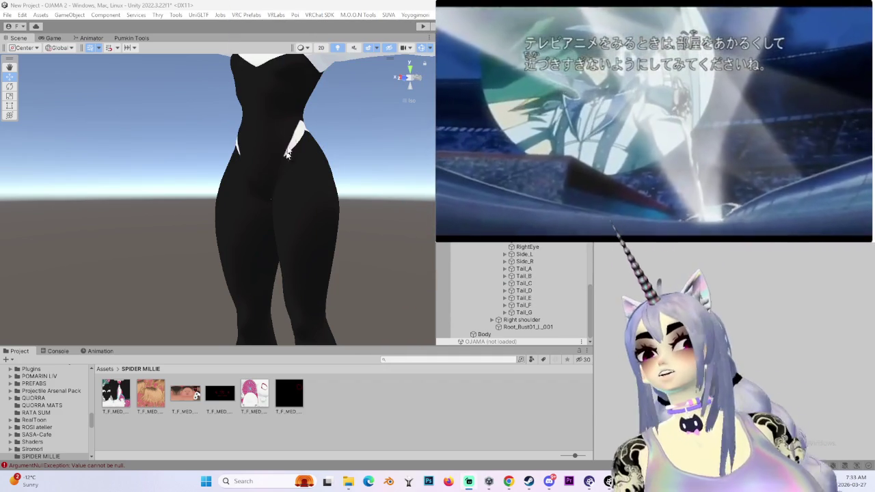
mouse_move(273, 260)
left_mouse_down()
mouse_move(285, 194)
mouse_move(254, 175)
left_mouse_up()
left_click(285, 194)
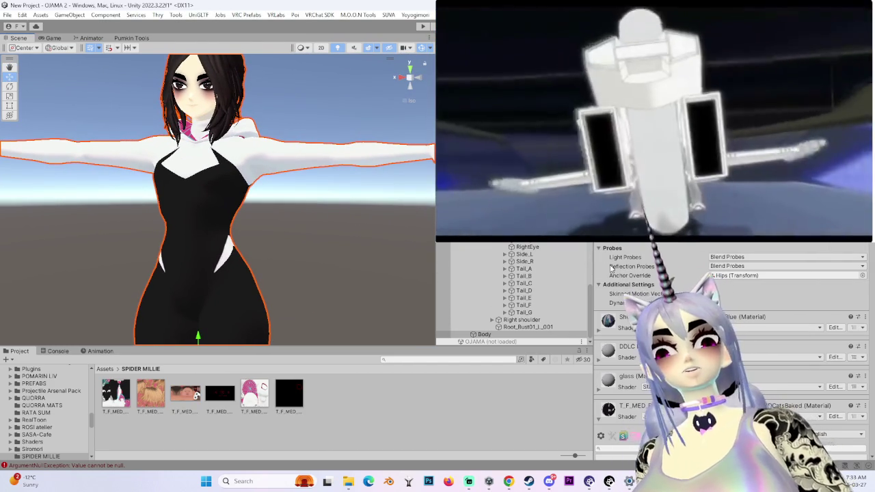
scroll(515, 294, "up", 10)
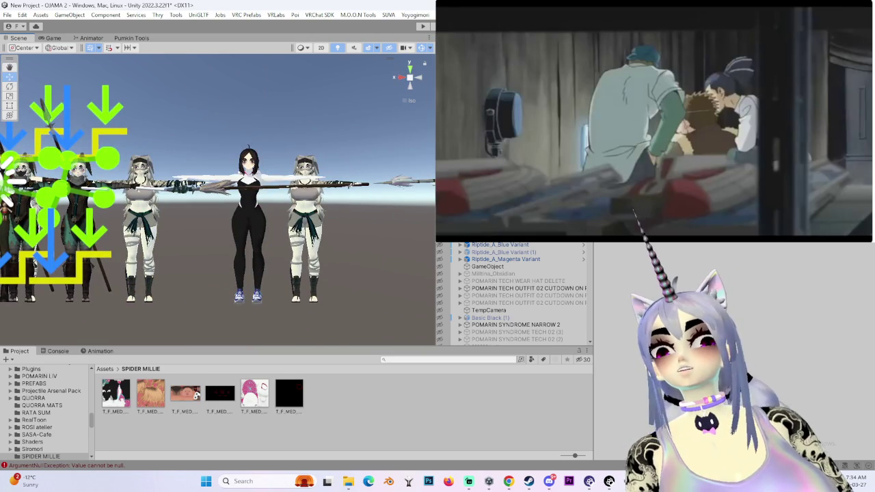
- Shift the characters left and frame the black-suited avatar with F in perspective view
scroll(513, 294, "down", 5)
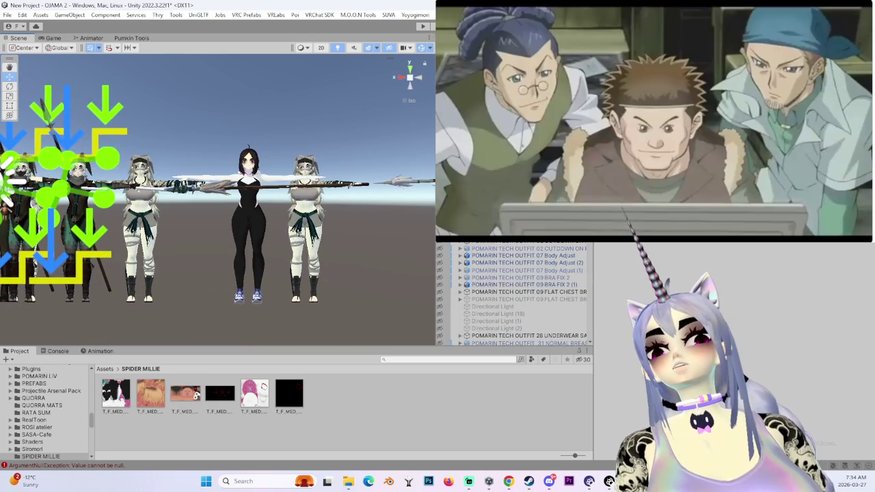
scroll(496, 255, "down", 10)
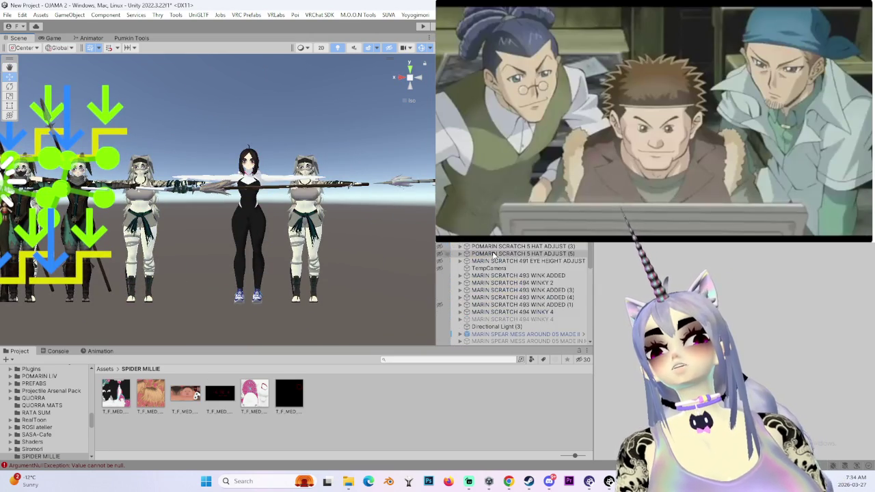
scroll(497, 254, "down", 5)
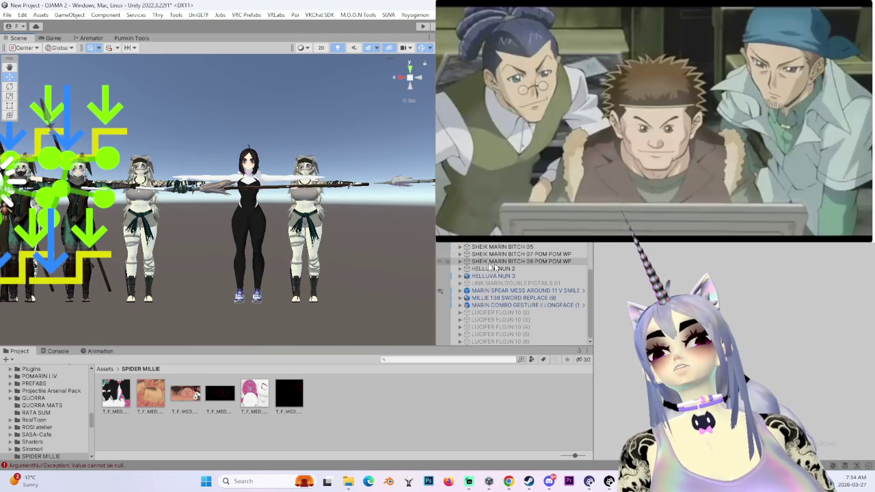
scroll(270, 259, "up", 3)
scroll(557, 245, "up", 5)
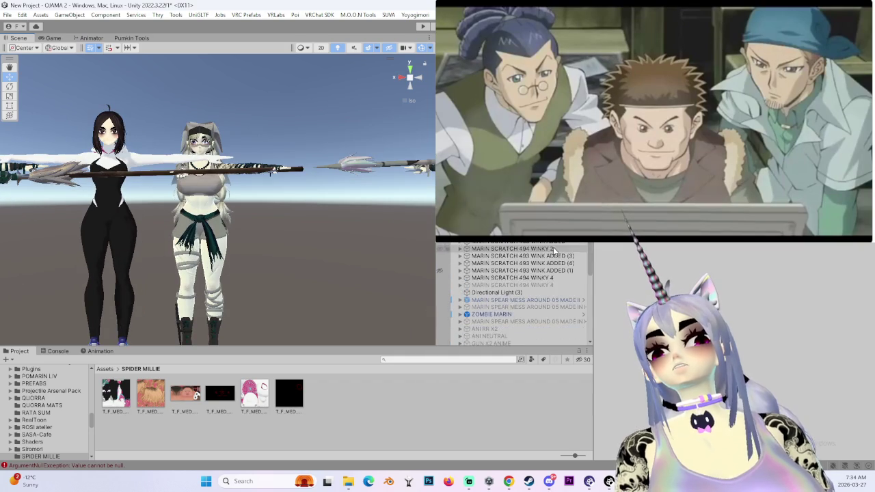
scroll(551, 253, "up", 10)
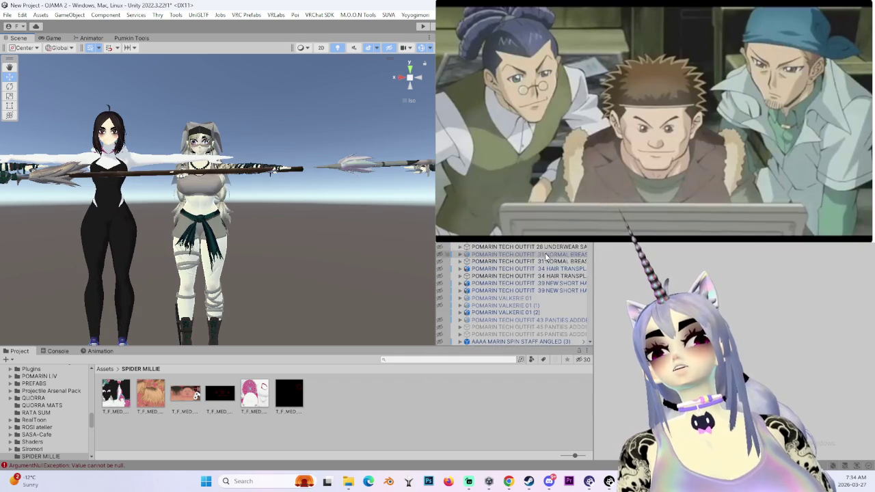
scroll(585, 301, "down", 10)
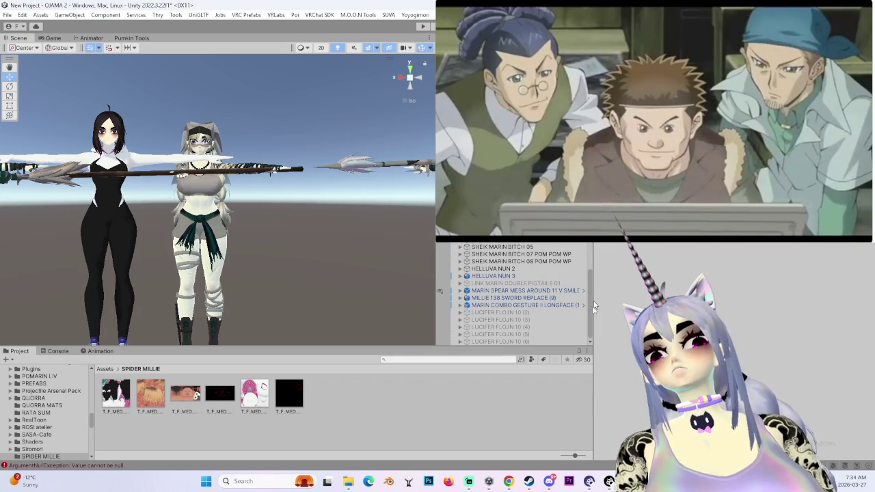
scroll(588, 249, "up", 10)
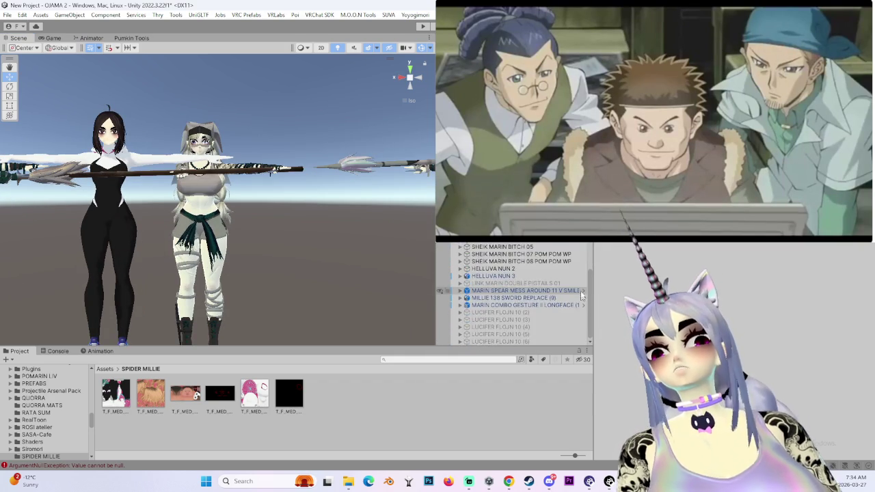
scroll(588, 253, "down", 10)
scroll(513, 295, "up", 5)
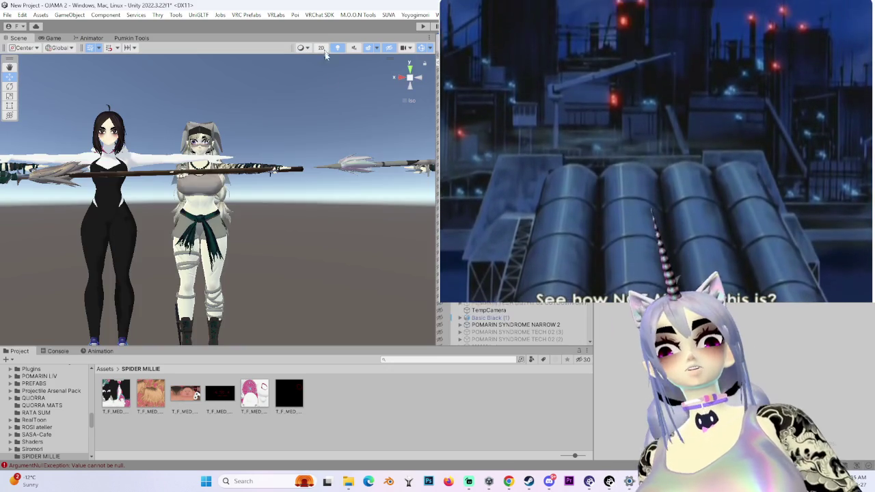
left_click_drag(247, 244, 193, 238)
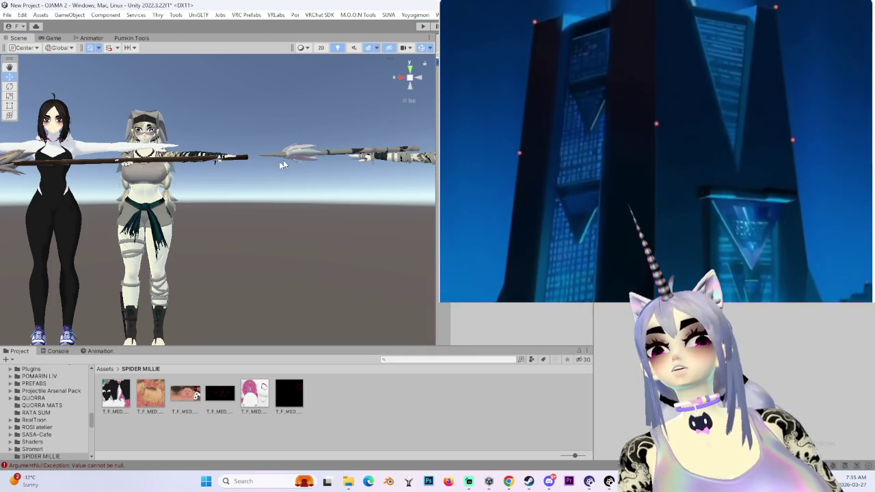
key("f")
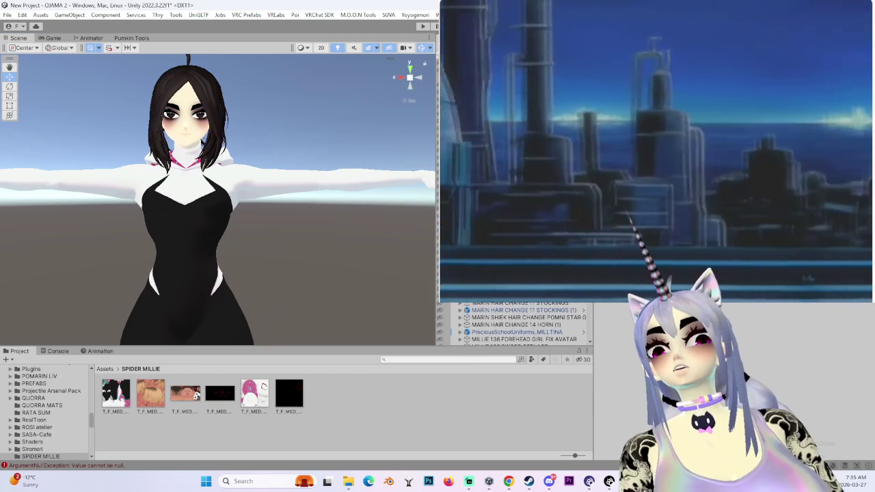
left_click(422, 62)
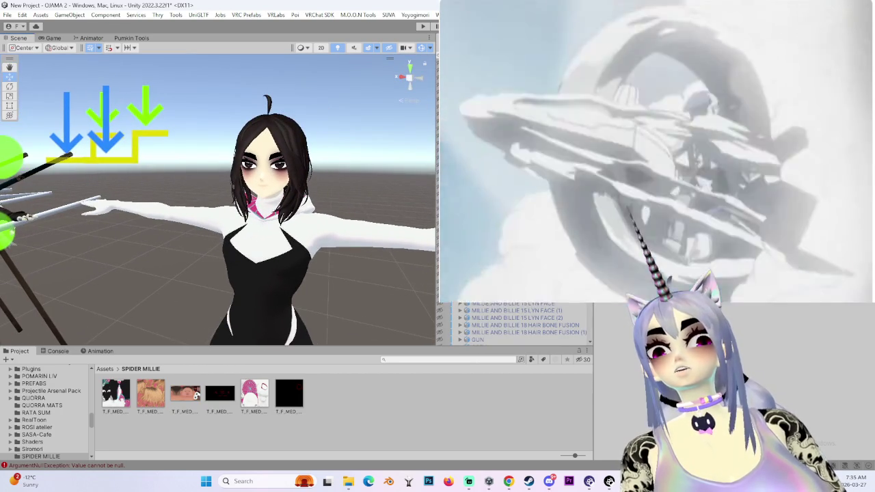
- Select the avatar's body to show its materials, viewing it from the face down to the sneakers
scroll(477, 326, "down", 5)
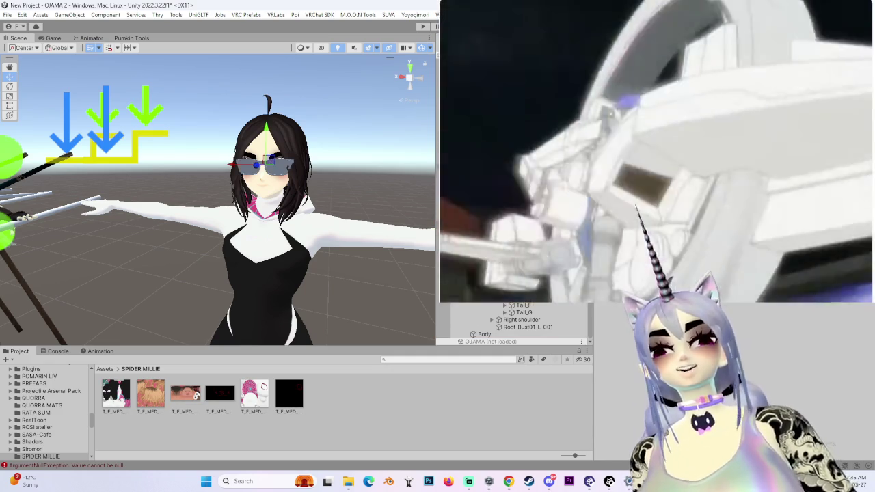
scroll(312, 191, "up", 5)
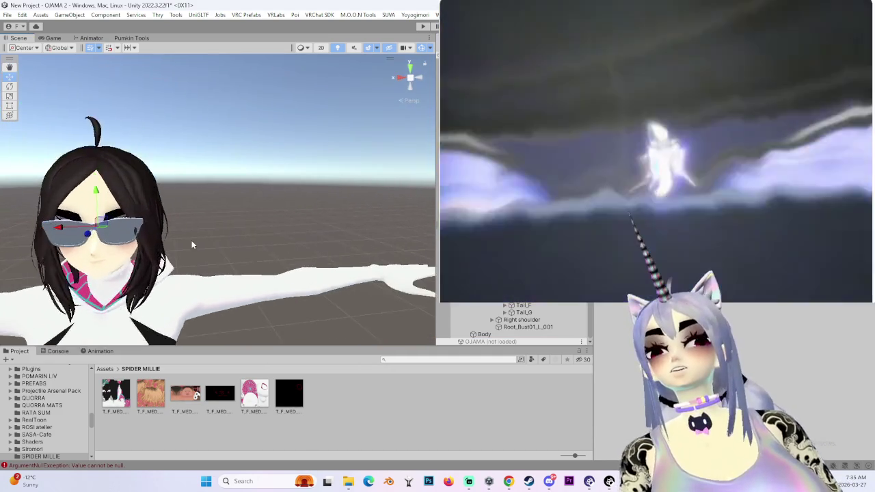
mouse_move(192, 245)
left_mouse_down()
mouse_move(295, 205)
mouse_move(334, 167)
left_mouse_up()
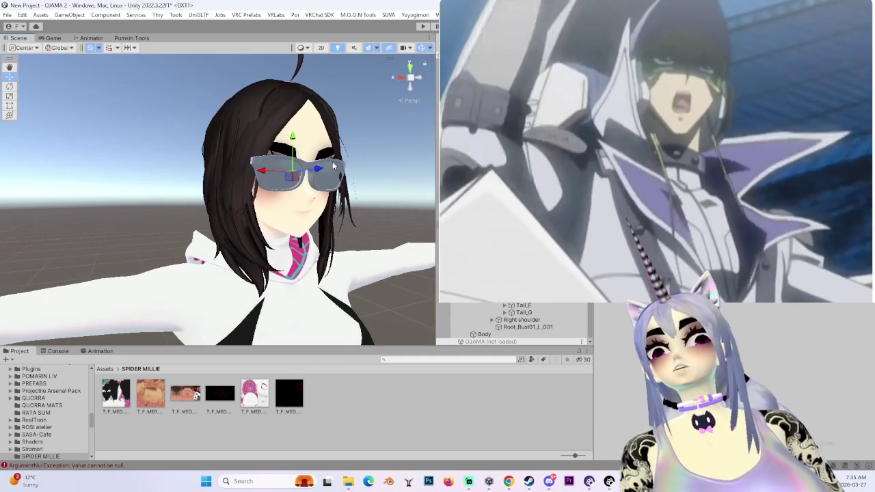
left_click(334, 167)
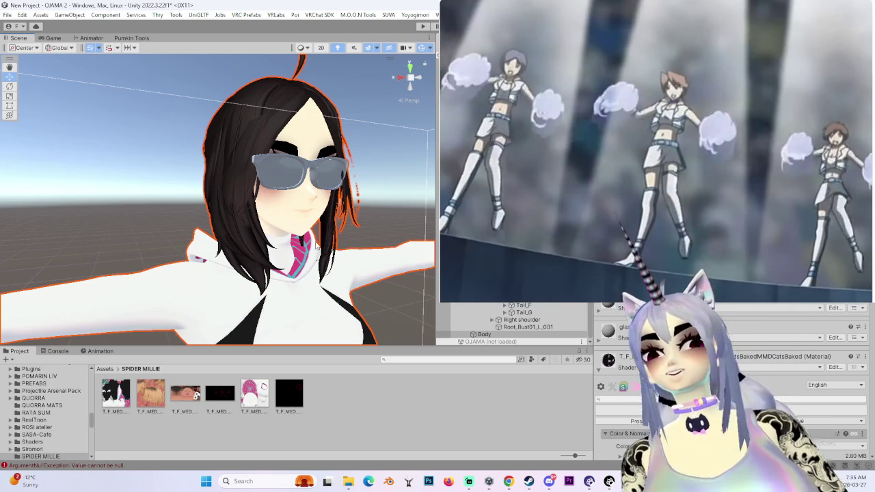
mouse_move(316, 244)
left_mouse_down()
mouse_move(301, 255)
mouse_move(319, 264)
left_mouse_up()
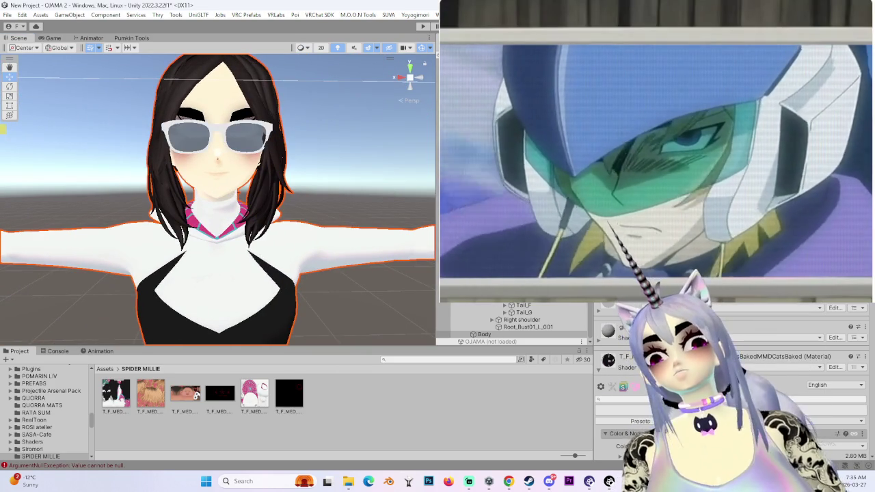
left_click_drag(259, 292, 259, 230)
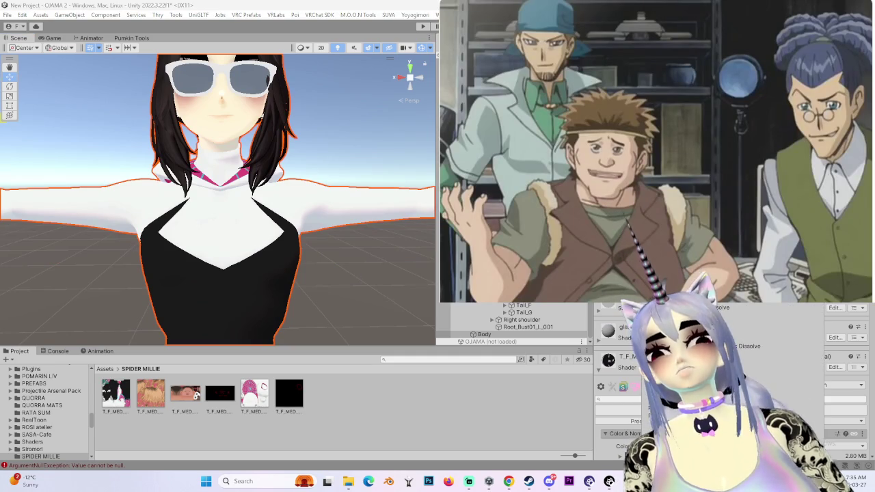
mouse_move(358, 296)
left_mouse_down()
mouse_move(357, 141)
mouse_move(351, 247)
mouse_move(347, 160)
mouse_move(326, 152)
mouse_move(312, 244)
mouse_move(554, 379)
left_mouse_up()
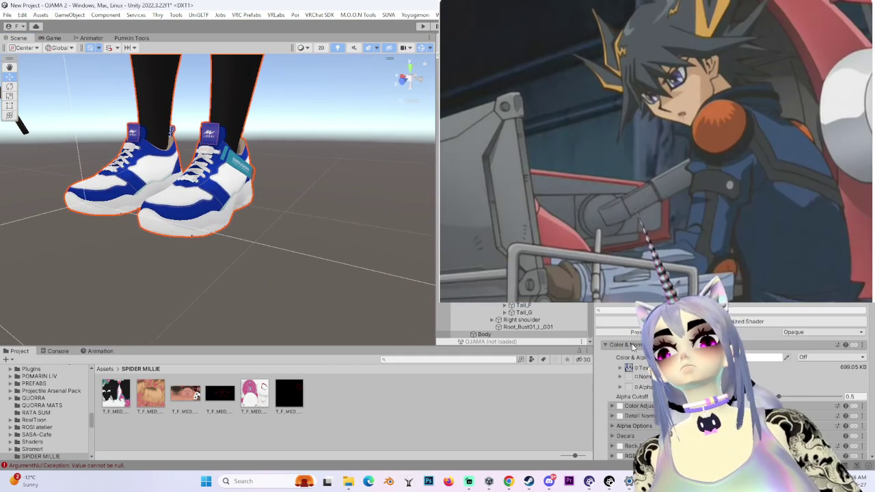
left_click(633, 345)
scroll(632, 339, "down", 5)
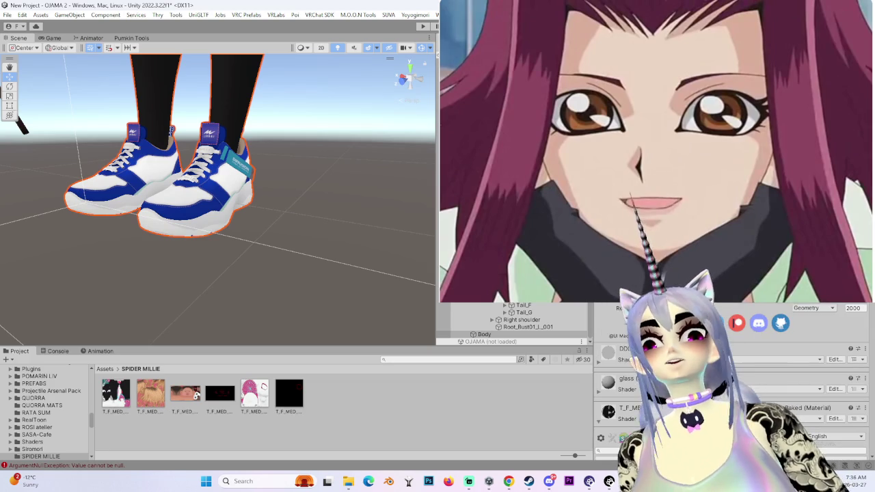
scroll(684, 383, "down", 5)
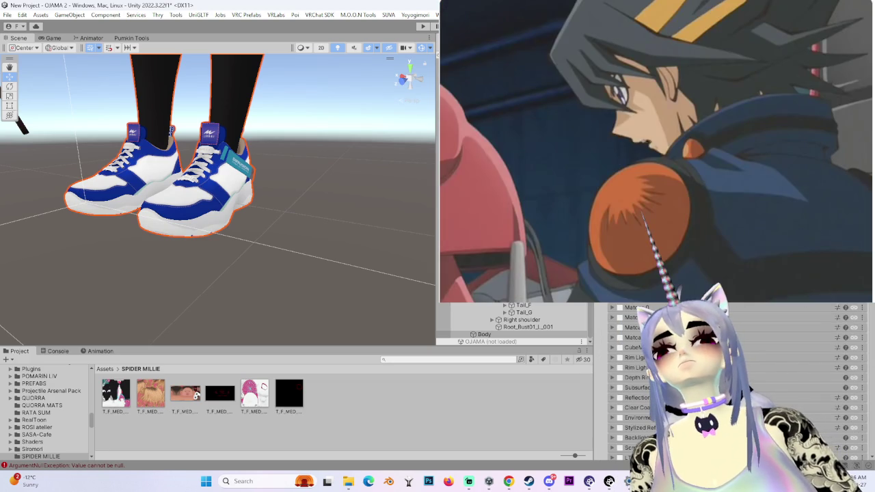
right_click(823, 305)
mouse_move(246, 216)
left_mouse_down()
mouse_move(362, 296)
mouse_move(378, 242)
mouse_move(344, 265)
mouse_move(346, 256)
mouse_move(296, 267)
mouse_move(400, 249)
mouse_move(296, 274)
mouse_move(266, 271)
mouse_move(264, 259)
left_mouse_up()
scroll(352, 260, "up", 3)
scroll(296, 275, "up", 2)
scroll(266, 271, "up", 3)
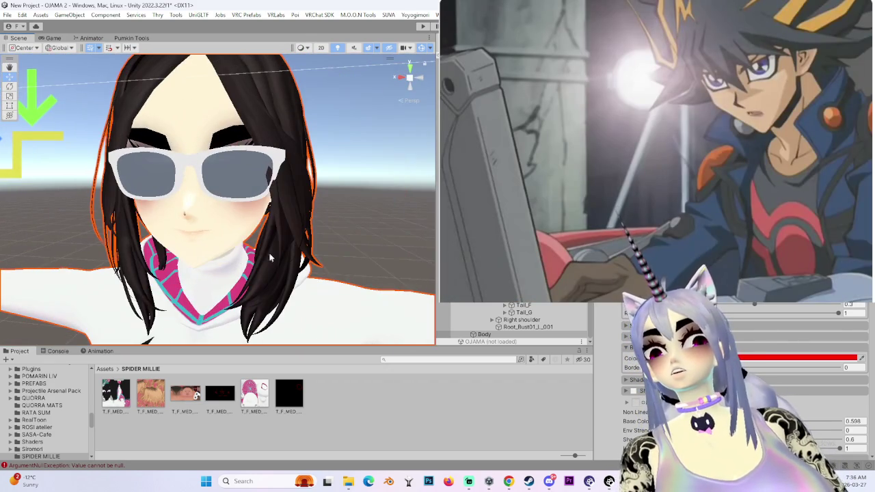
scroll(388, 285, "up", 4)
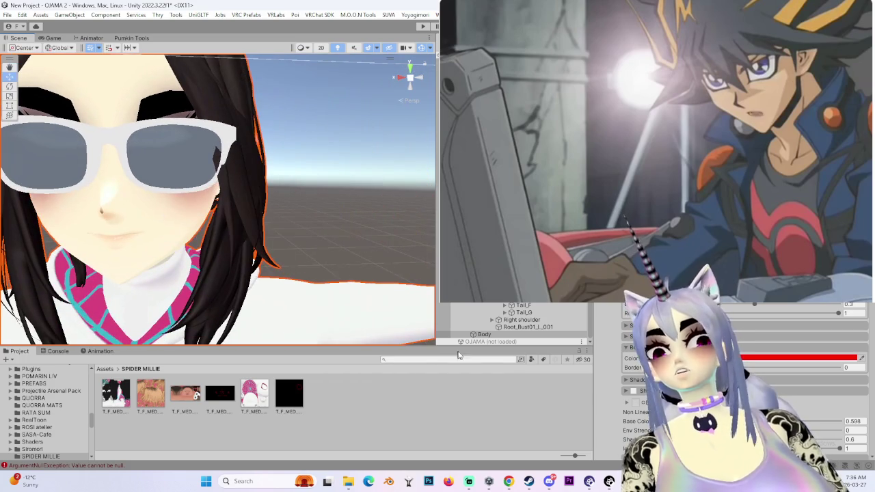
left_click(460, 358)
type("glass")
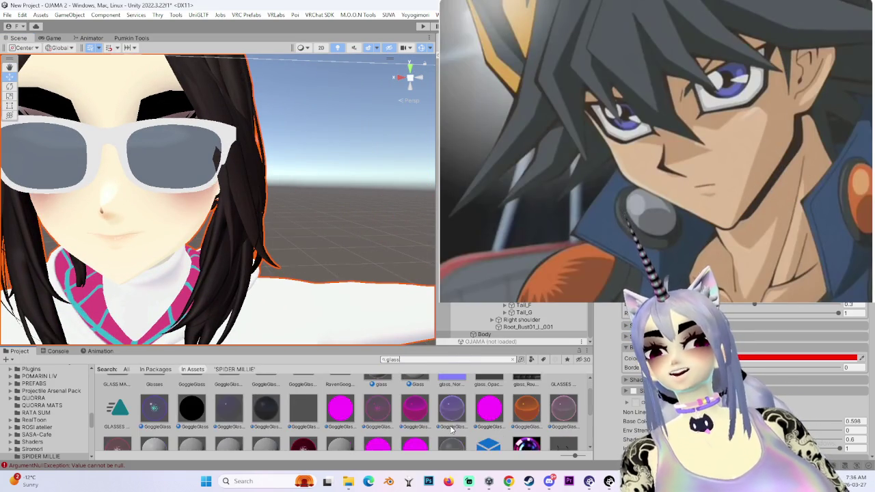
- Apply the GoggleGlass 2 material to the sunglasses' lenses
scroll(438, 415, "down", 3)
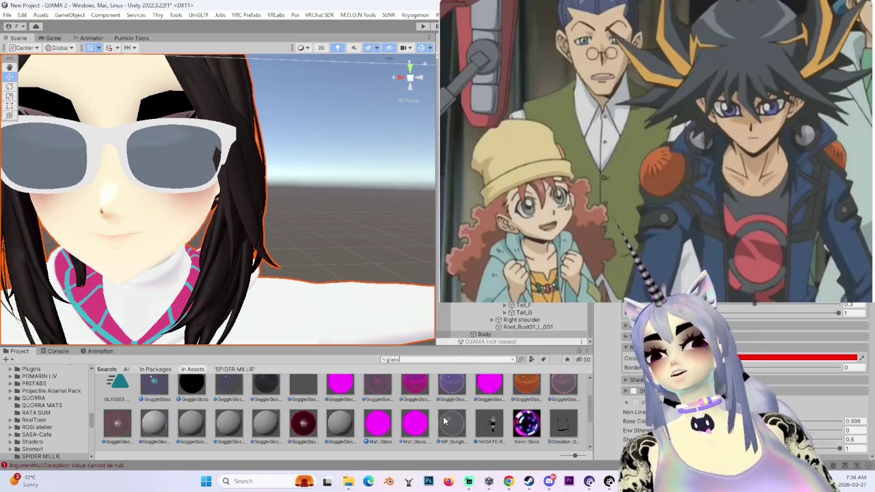
scroll(438, 419, "up", 5)
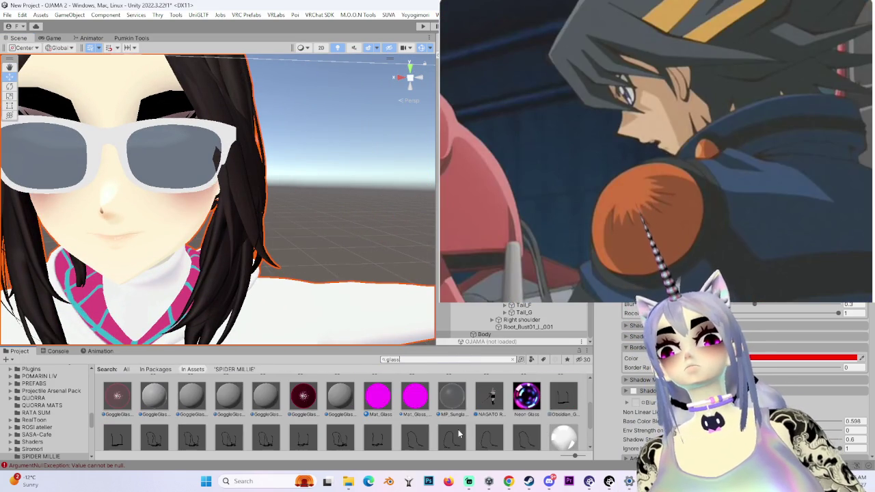
scroll(451, 431, "up", 3)
scroll(465, 439, "down", 2)
left_click(461, 429)
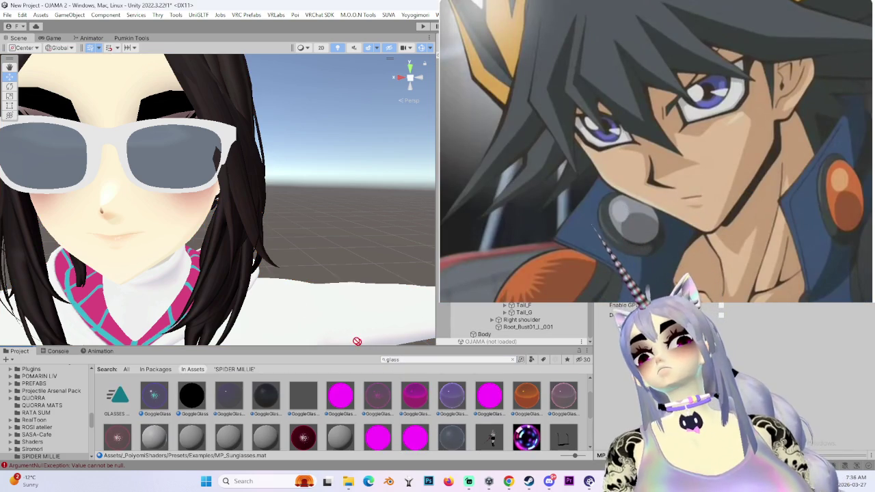
scroll(393, 429, "down", 2)
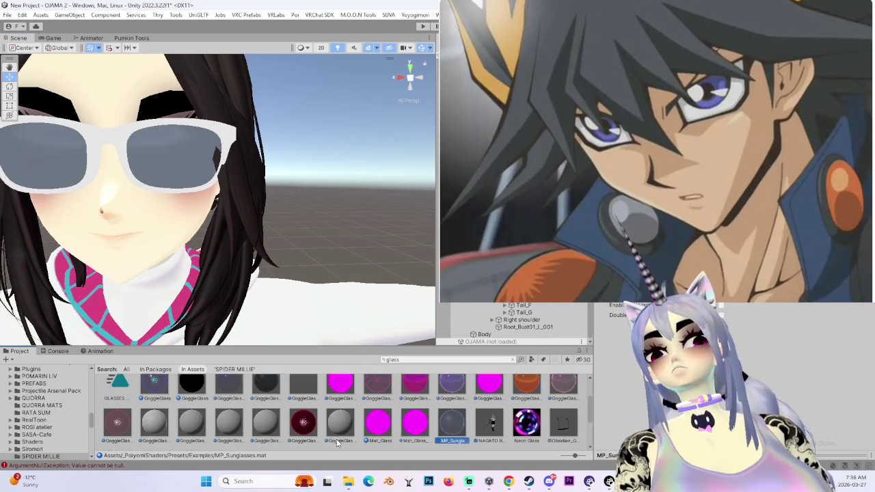
scroll(337, 438, "up", 3)
left_click(304, 441)
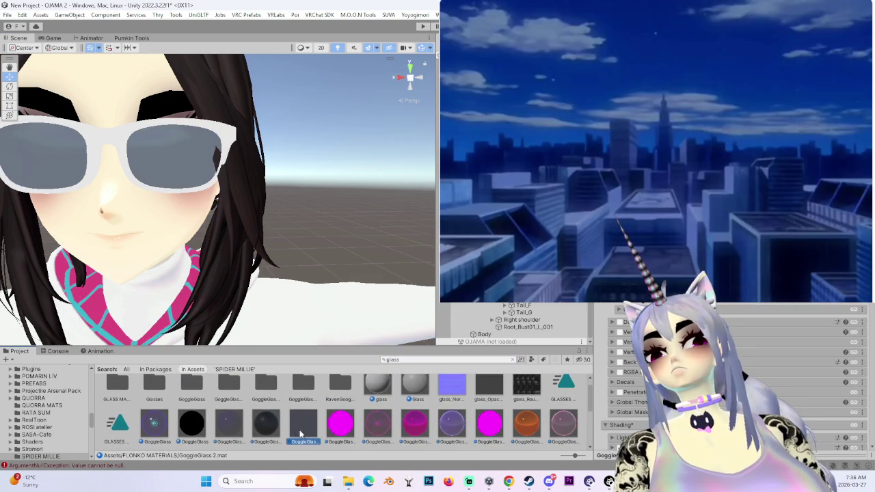
left_click_drag(311, 434, 188, 177)
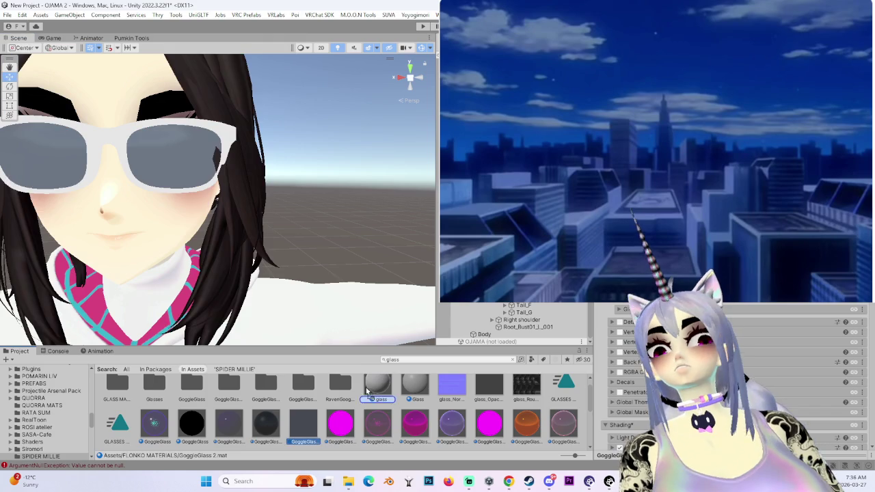
- Select the avatar mesh and look through its lens material settings in the Inspector
scroll(355, 415, "down", 3)
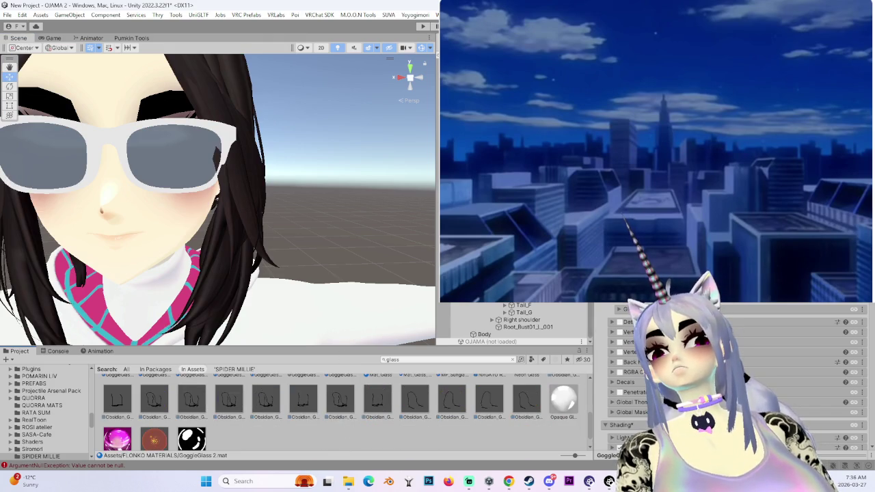
left_click(169, 179)
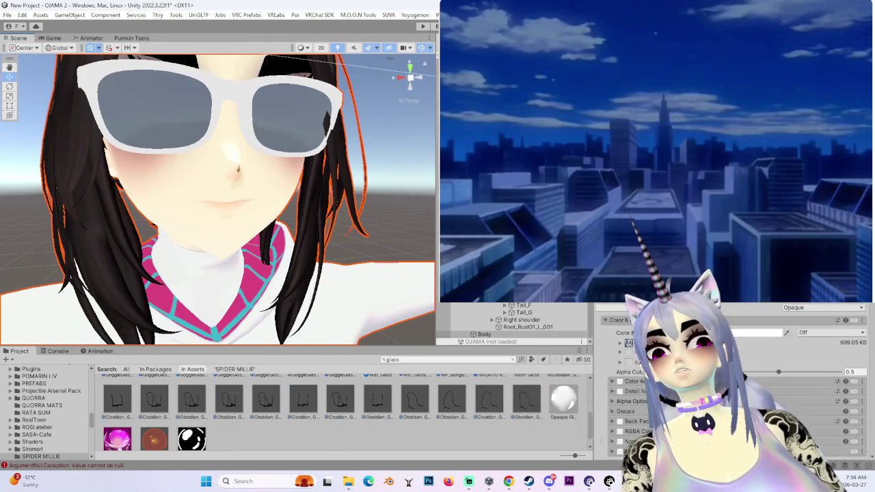
scroll(732, 383, "up", 10)
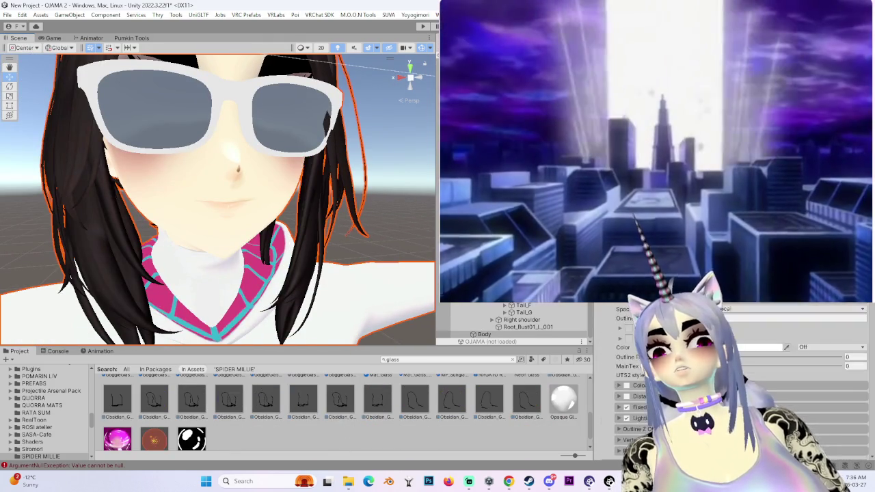
scroll(732, 383, "up", 3)
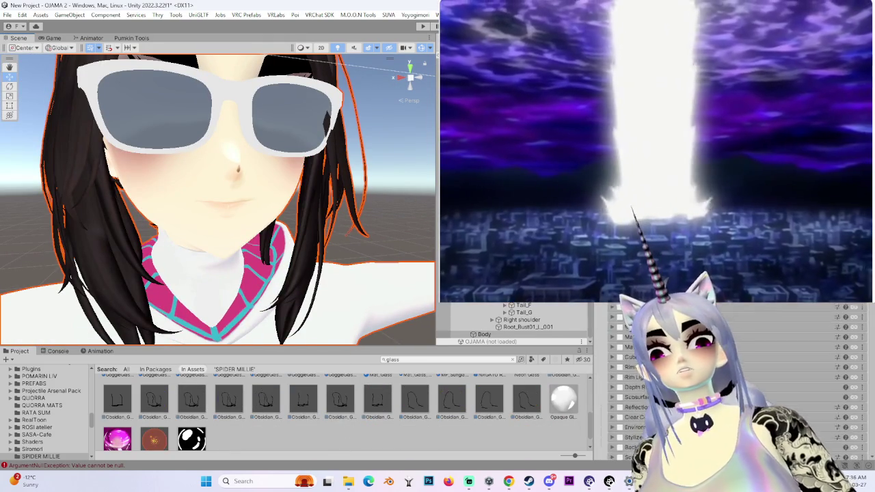
scroll(732, 383, "down", 5)
scroll(731, 383, "down", 8)
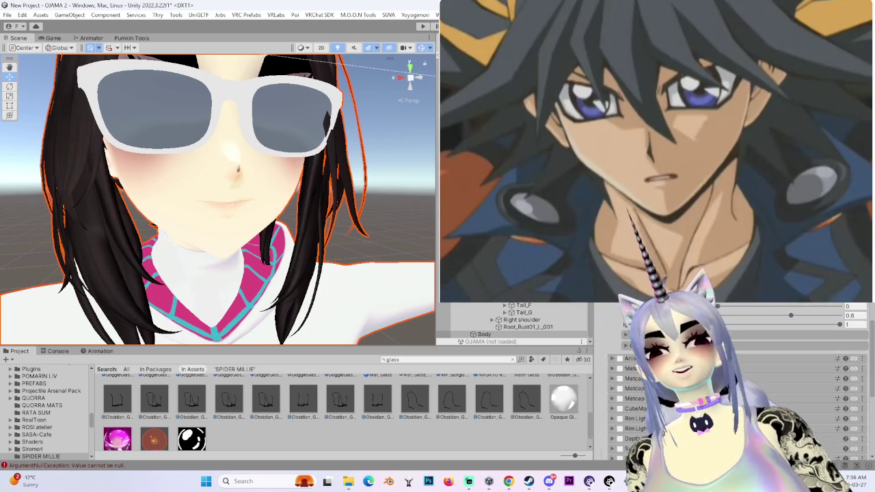
scroll(731, 383, "up", 5)
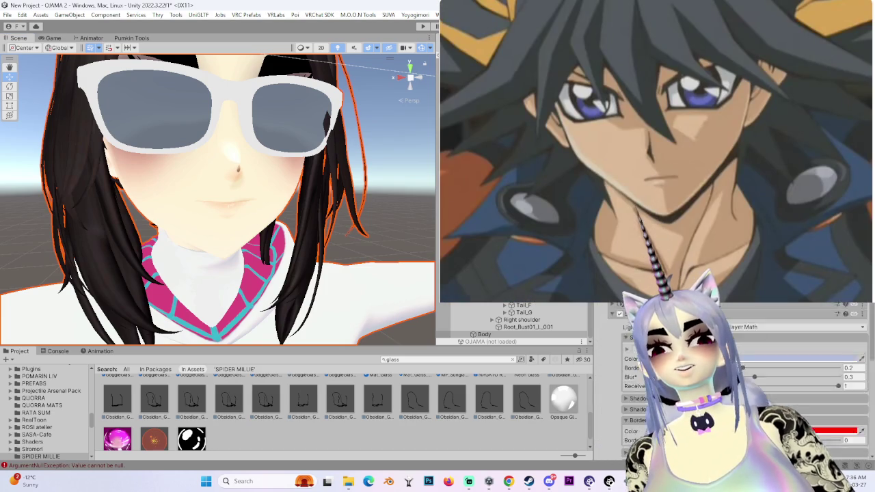
scroll(732, 383, "up", 5)
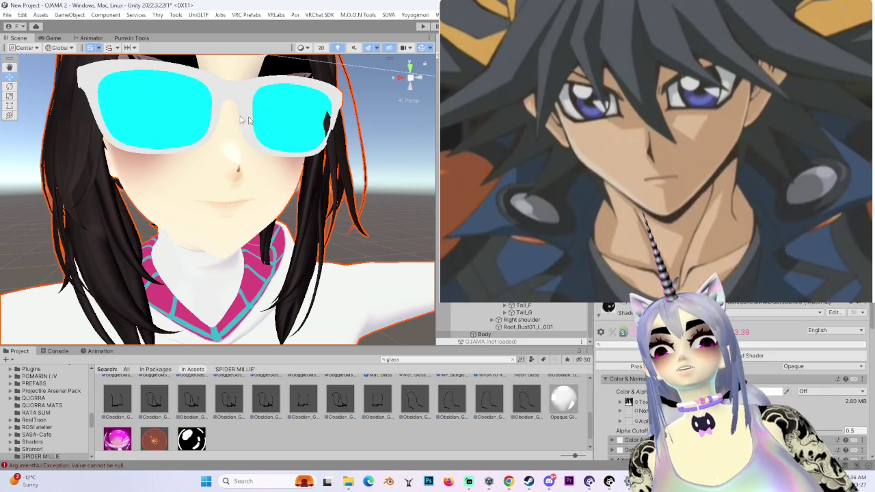
- Set the lens colour to hex FFFFFF and lower its alpha to about 87
scroll(358, 141, "up", 3)
mouse_move(358, 141)
left_mouse_down()
mouse_move(257, 162)
mouse_move(311, 167)
left_mouse_up()
scroll(732, 380, "down", 10)
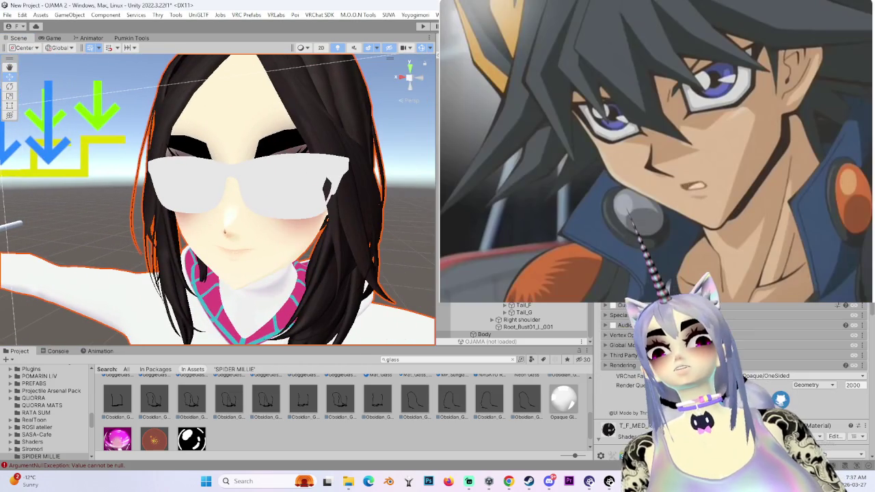
type("FFFFFF")
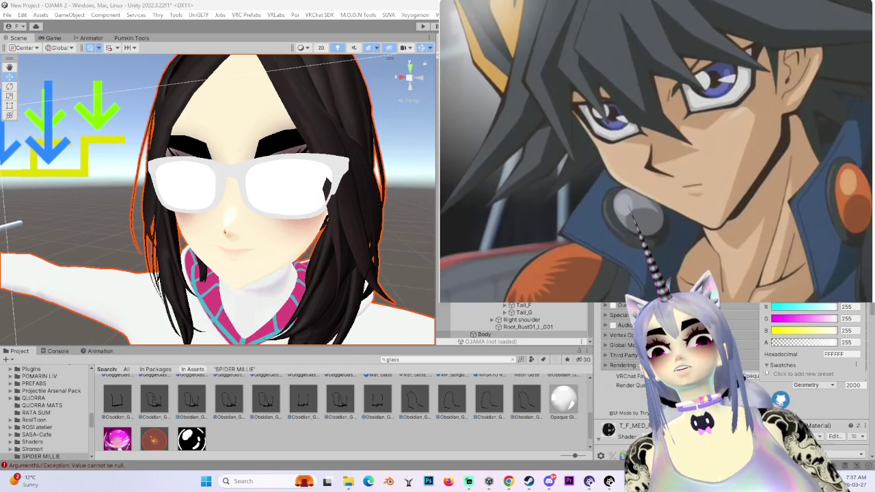
left_click_drag(816, 344, 801, 344)
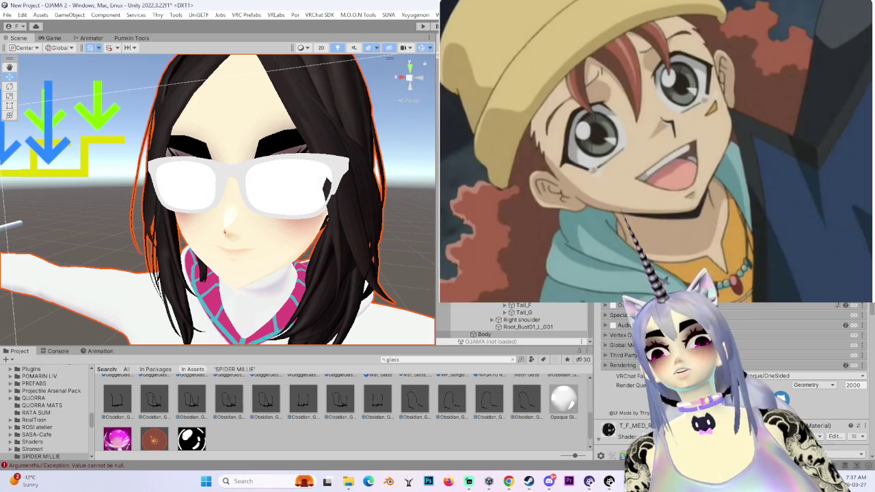
left_click(798, 347)
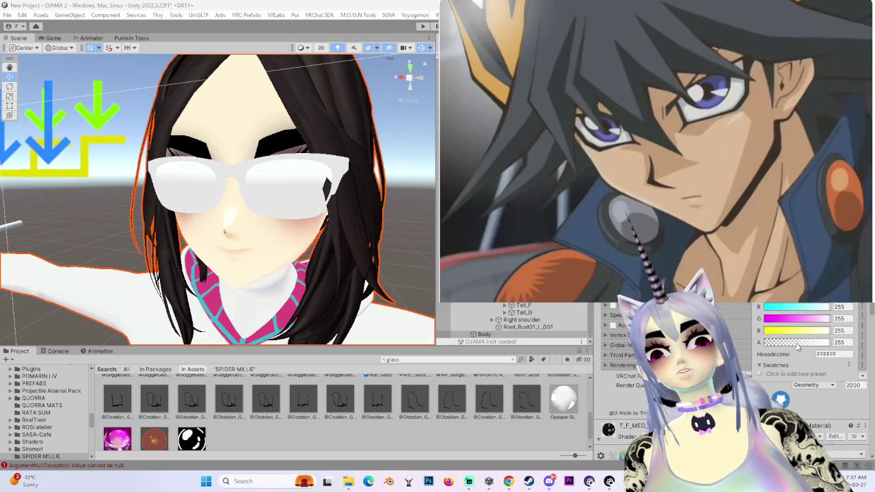
left_click_drag(797, 346, 787, 345)
scroll(732, 397, "down", 3)
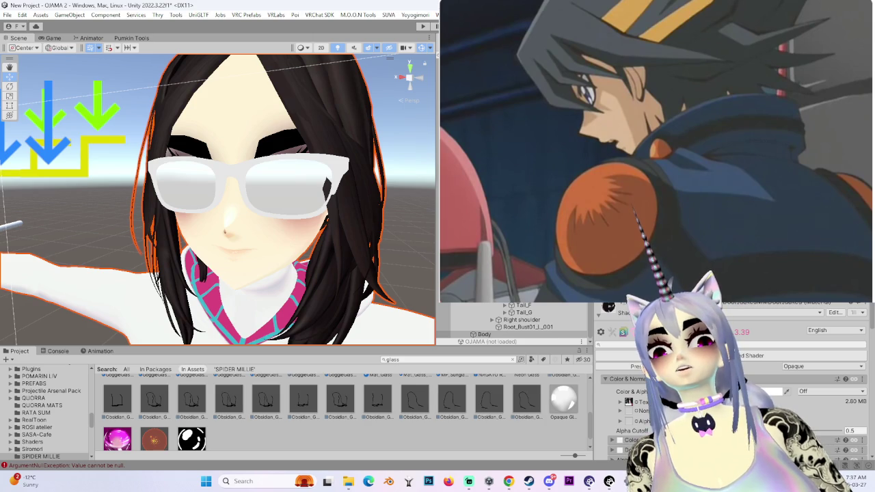
left_click_drag(156, 255, 254, 254)
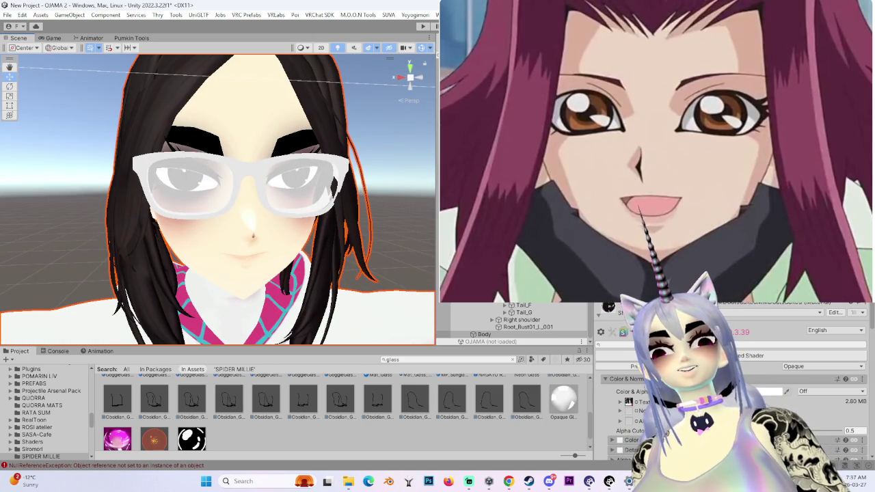
- Lower the lens colour's alpha to 45 and close the colour picker
scroll(731, 383, "down", 5)
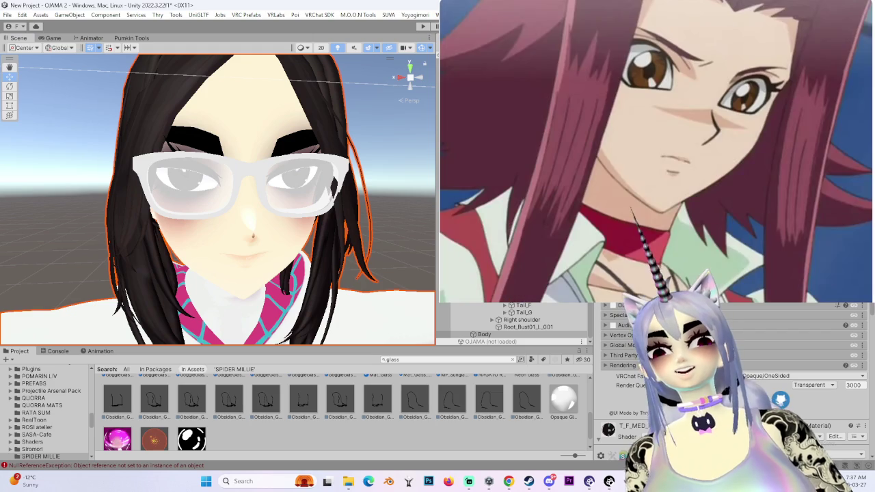
scroll(731, 376, "up", 3)
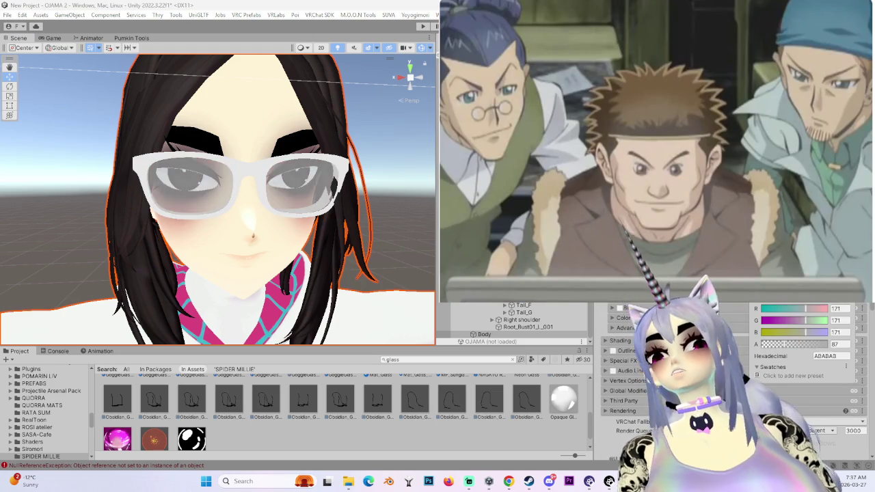
left_click_drag(779, 347, 773, 344)
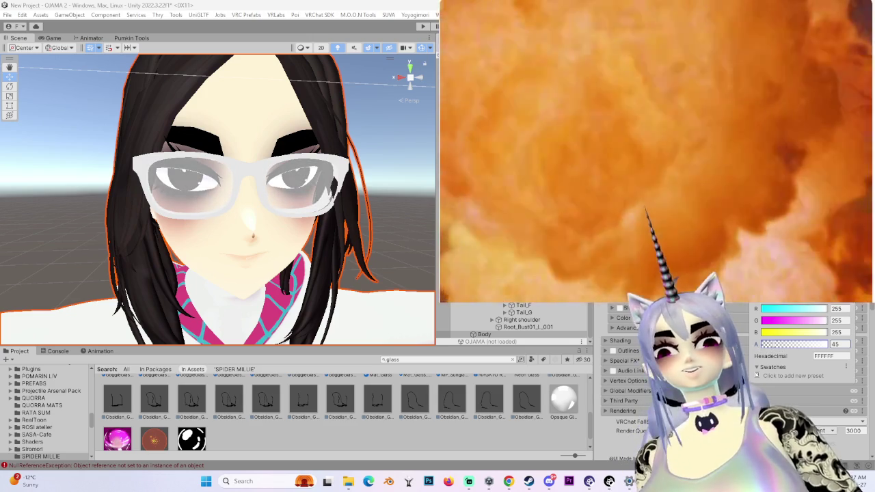
key("Escape")
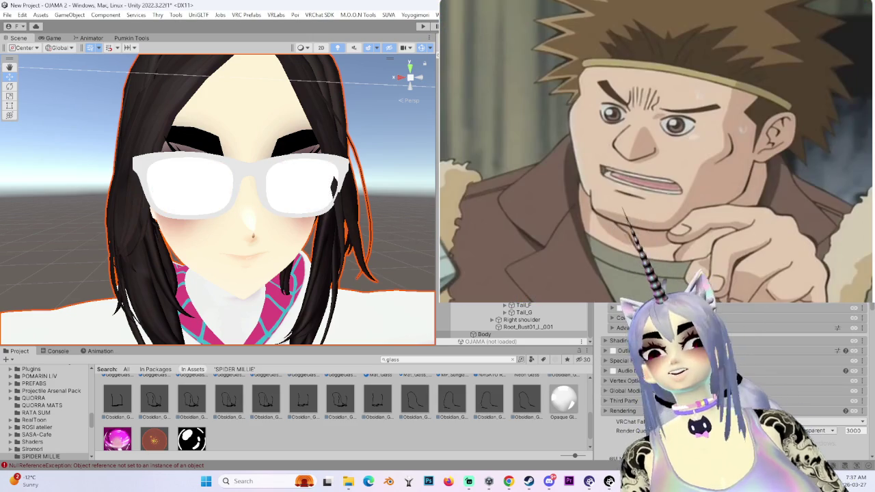
mouse_move(226, 239)
left_mouse_down()
mouse_move(382, 232)
mouse_move(308, 231)
left_mouse_up()
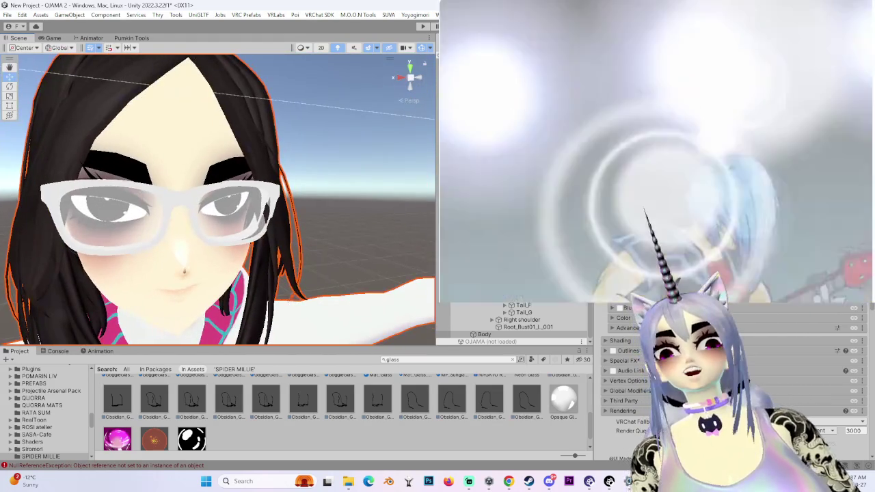
- Expand the lens material's Shading section and look over its options
left_click(605, 340)
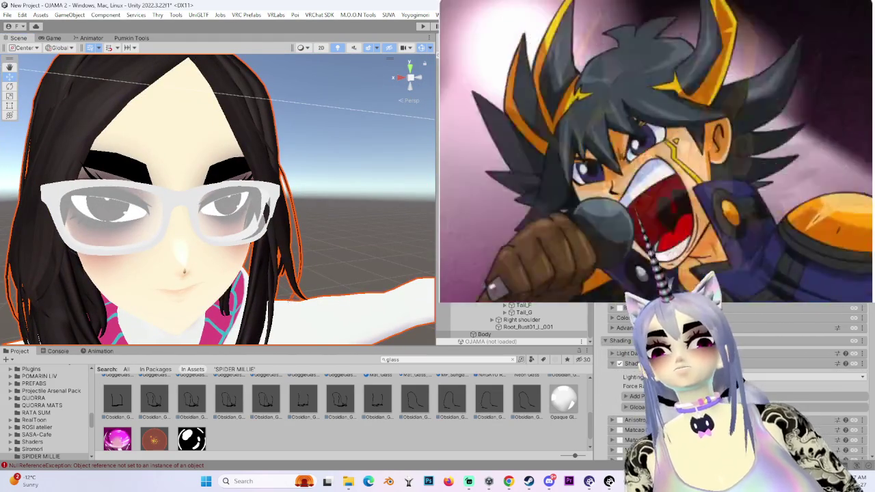
right_click(780, 375)
left_click(810, 408)
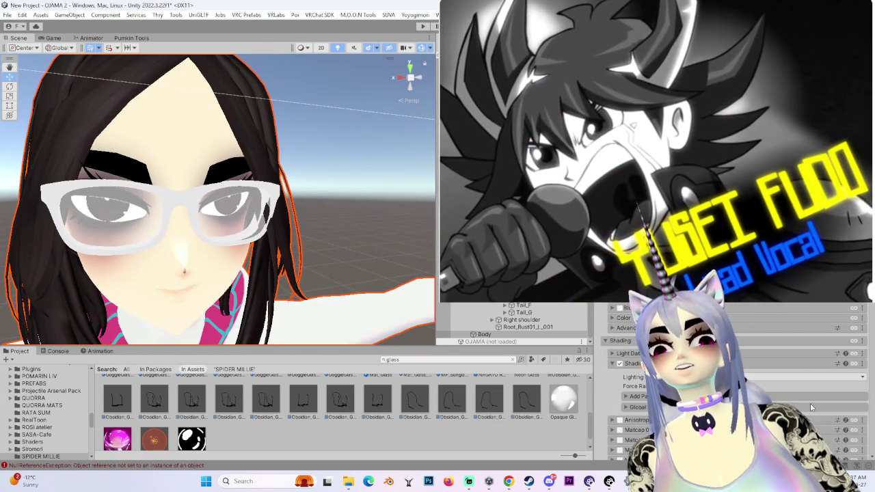
scroll(810, 407, "down", 3)
scroll(810, 408, "down", 2)
scroll(269, 253, "down", 3)
mouse_move(268, 253)
left_mouse_down()
mouse_move(305, 233)
mouse_move(219, 232)
mouse_move(260, 233)
left_mouse_up()
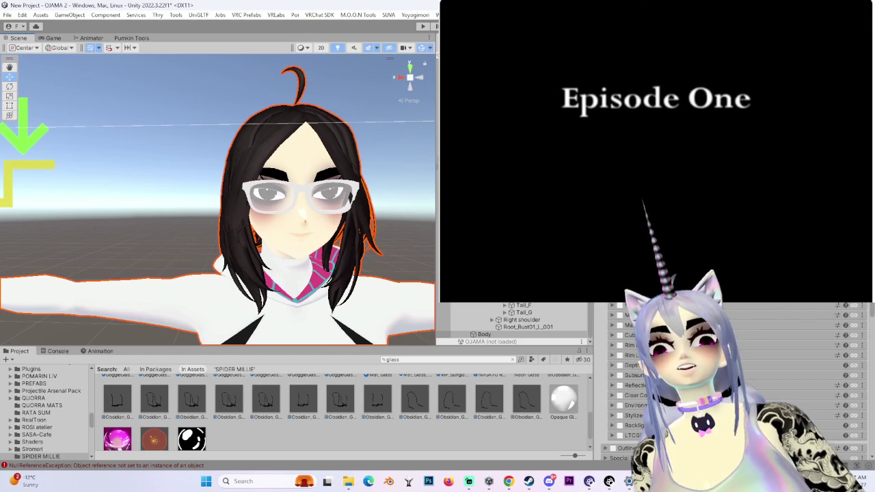
mouse_move(292, 253)
left_mouse_down()
mouse_move(284, 250)
mouse_move(304, 258)
left_mouse_up()
scroll(308, 260, "up", 3)
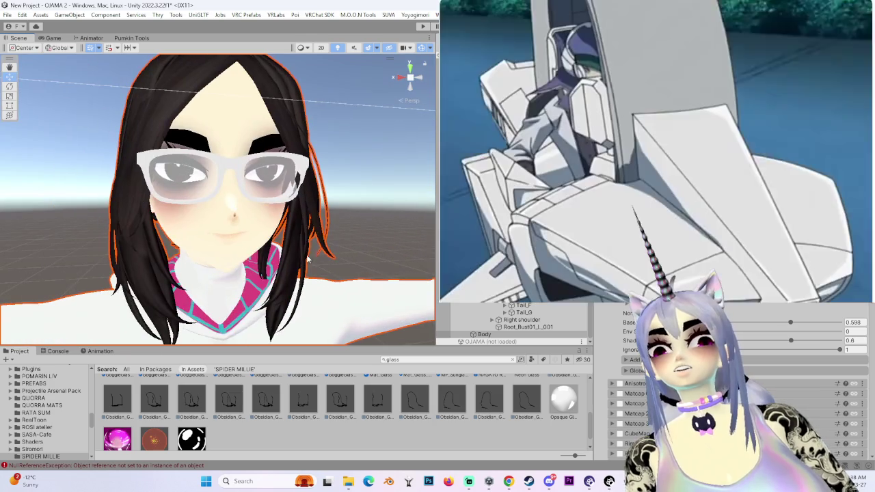
scroll(624, 306, "down", 5)
scroll(624, 305, "down", 5)
scroll(624, 342, "up", 10)
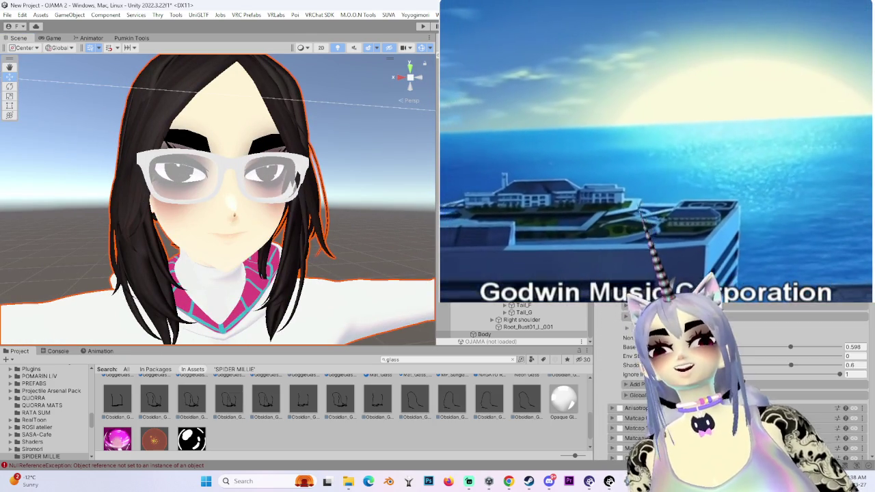
scroll(745, 383, "up", 5)
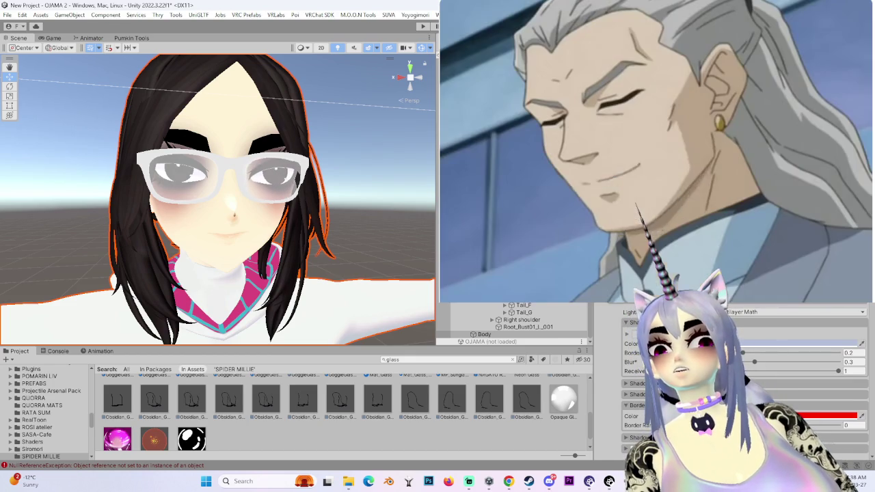
scroll(384, 72, "up", 3)
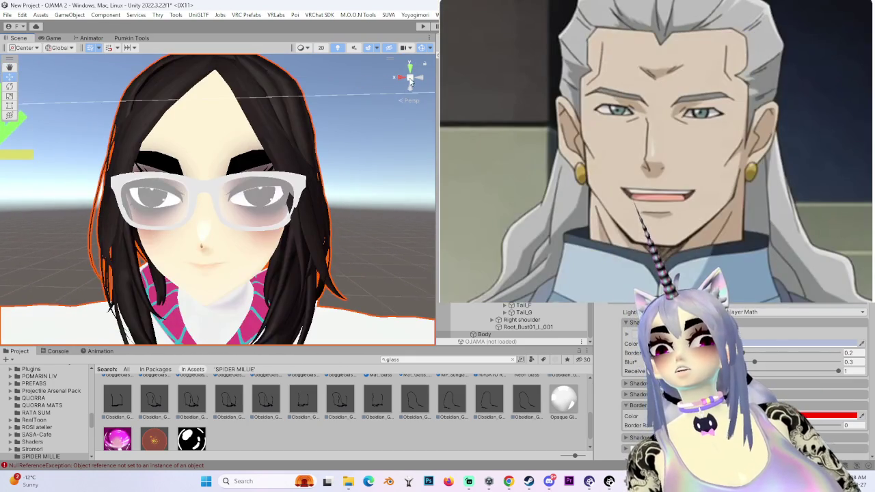
left_click(411, 80)
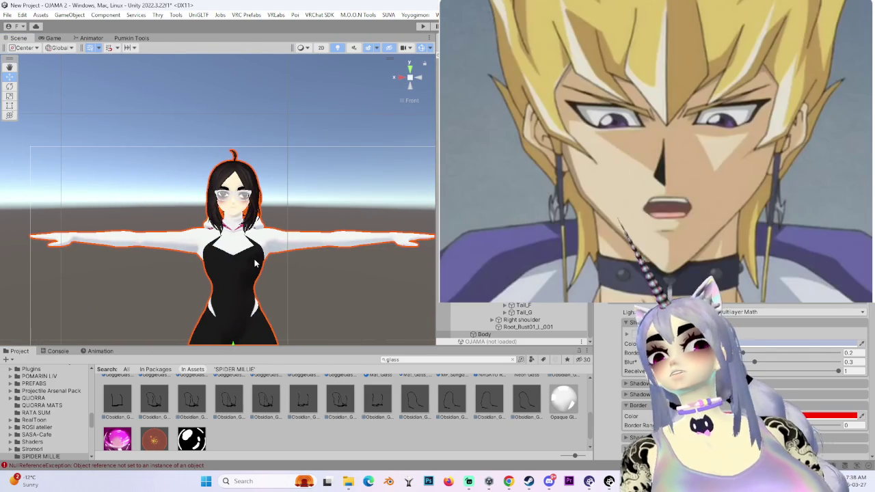
scroll(350, 231, "up", 3)
scroll(351, 232, "down", 2)
left_click(351, 231)
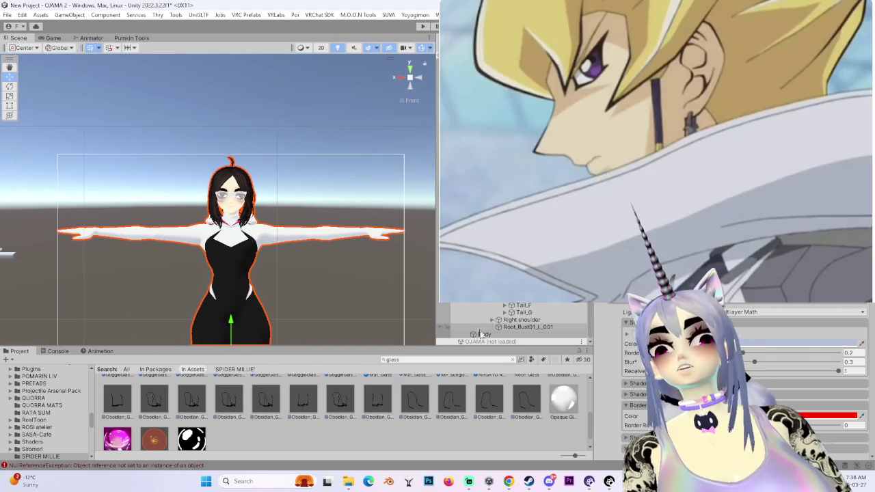
key("f")
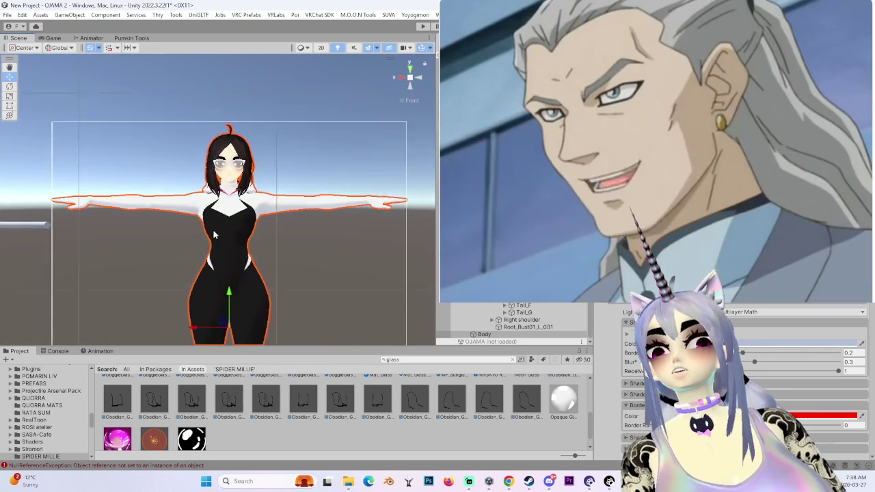
scroll(230, 226, "up", 5)
scroll(229, 260, "up", 8)
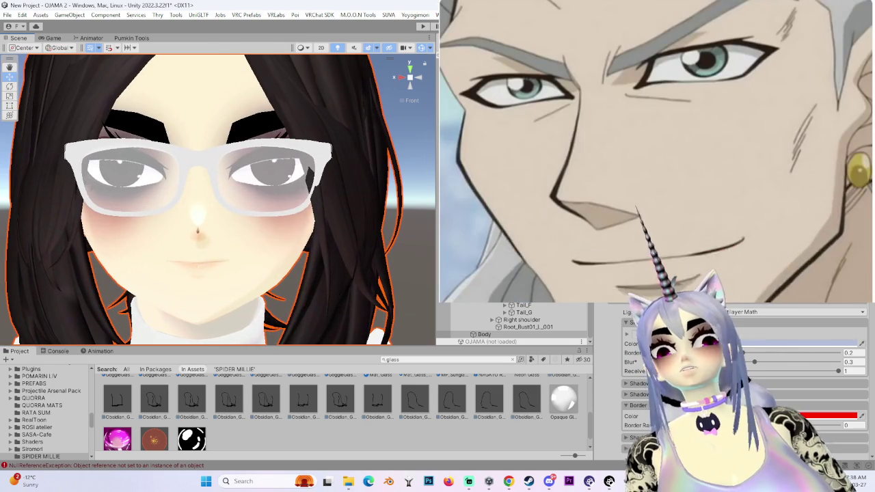
- Check the white, alpha-45 lenses from both sides of the head, then edit the lens Color
scroll(738, 383, "up", 2)
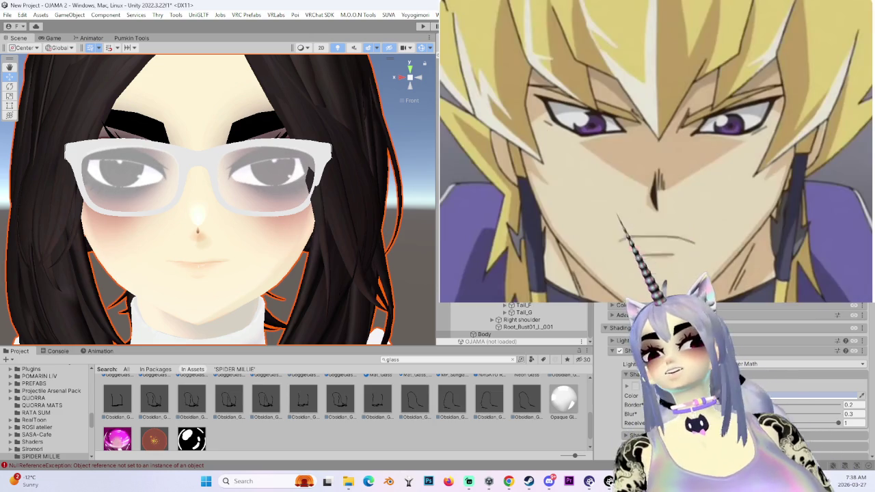
mouse_move(287, 258)
left_mouse_down()
mouse_move(322, 259)
mouse_move(248, 253)
mouse_move(406, 190)
left_mouse_up()
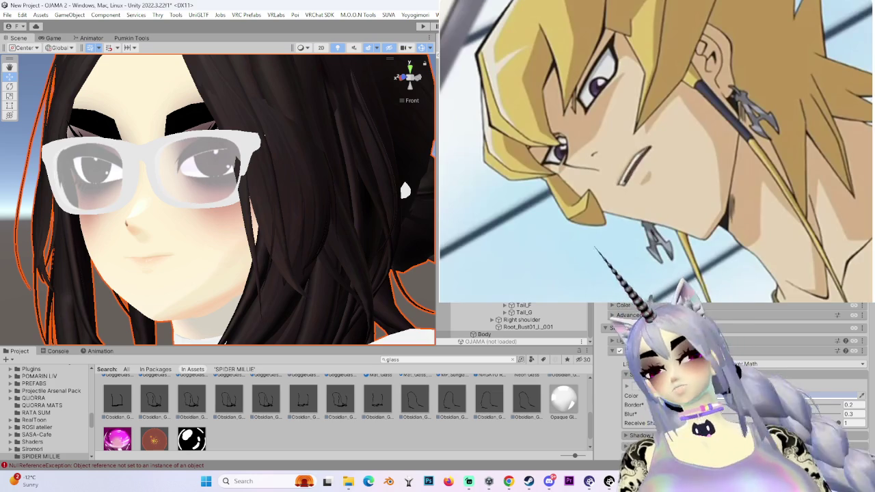
left_click_drag(302, 238, 404, 241)
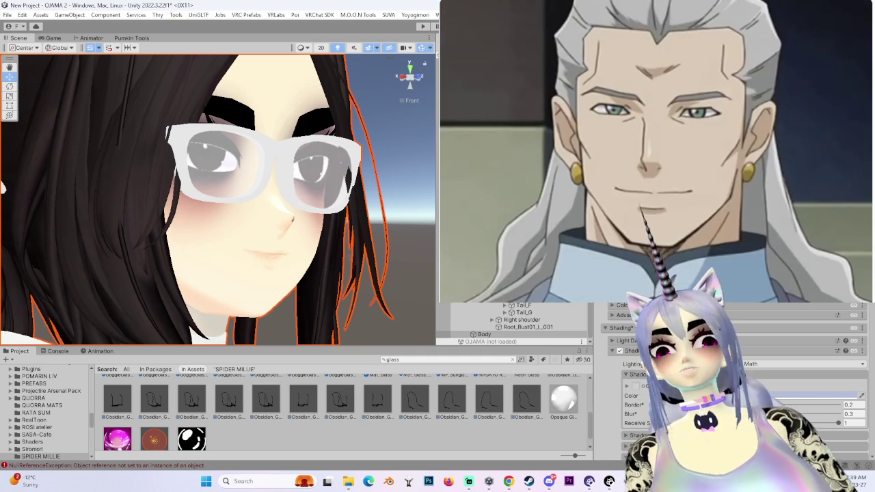
mouse_move(378, 229)
left_mouse_down()
mouse_move(287, 205)
mouse_move(404, 185)
mouse_move(184, 198)
mouse_move(292, 200)
mouse_move(260, 198)
left_mouse_up()
scroll(739, 383, "down", 5)
left_click(821, 296)
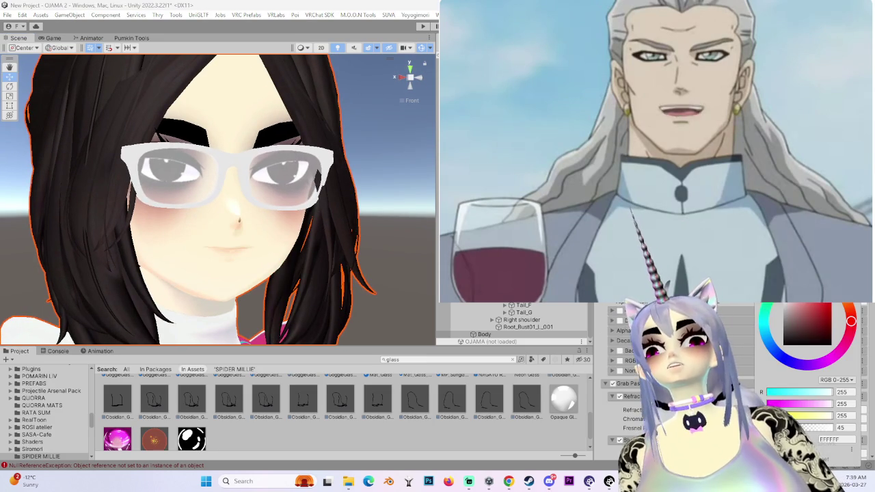
- Close the lens colour picker and open the Color of the DDL glasses frame material
key("Escape")
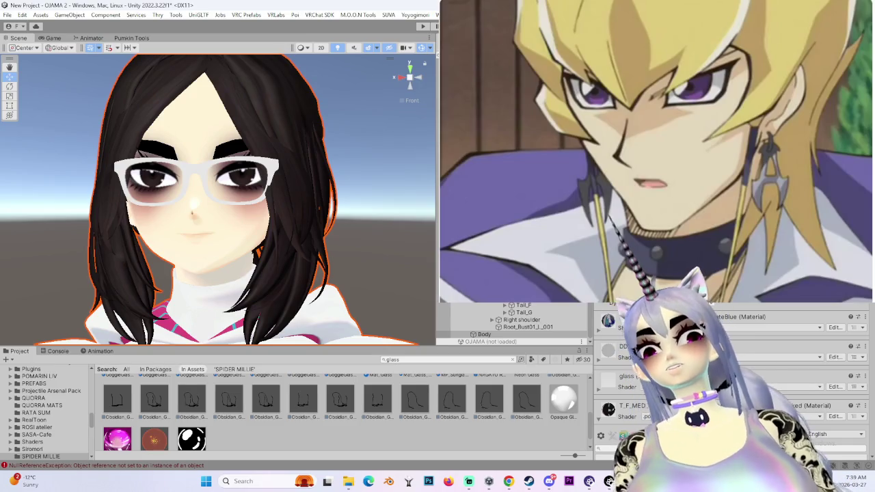
left_click(599, 358)
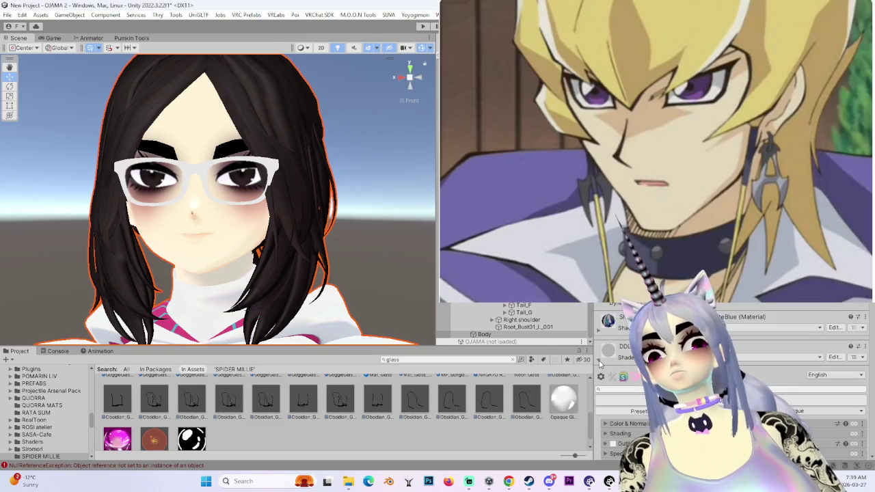
scroll(600, 363, "down", 5)
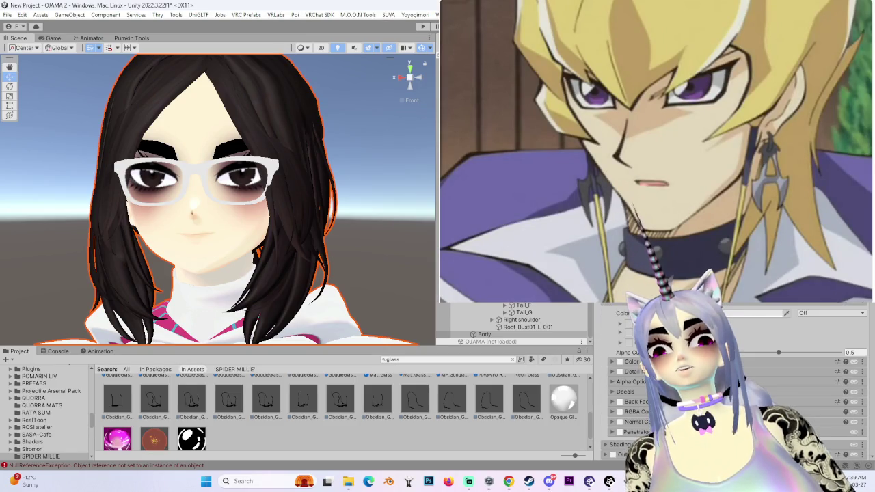
left_click(752, 313)
- Set the glasses material's colour to black
mouse_move(764, 331)
left_mouse_down()
mouse_move(784, 331)
mouse_move(761, 344)
left_mouse_up()
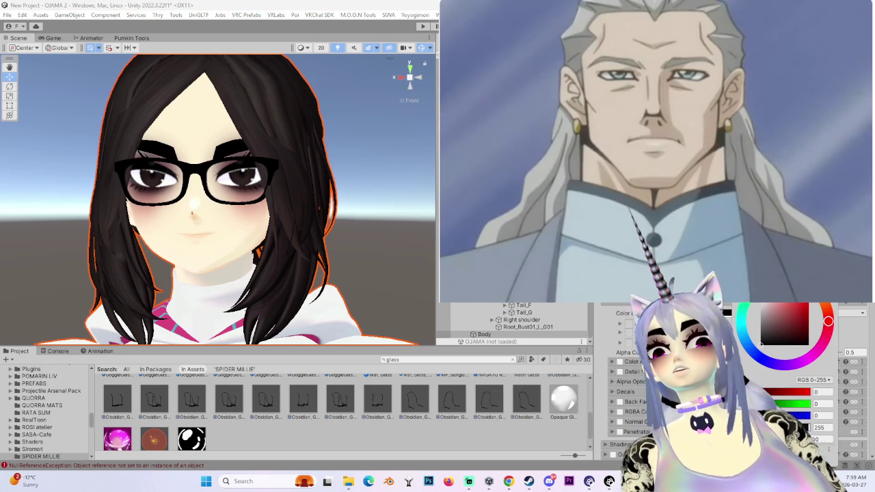
left_click(684, 356)
scroll(638, 414, "down", 3)
- Paste the previously copied Shading settings onto the glasses material
left_click(622, 373)
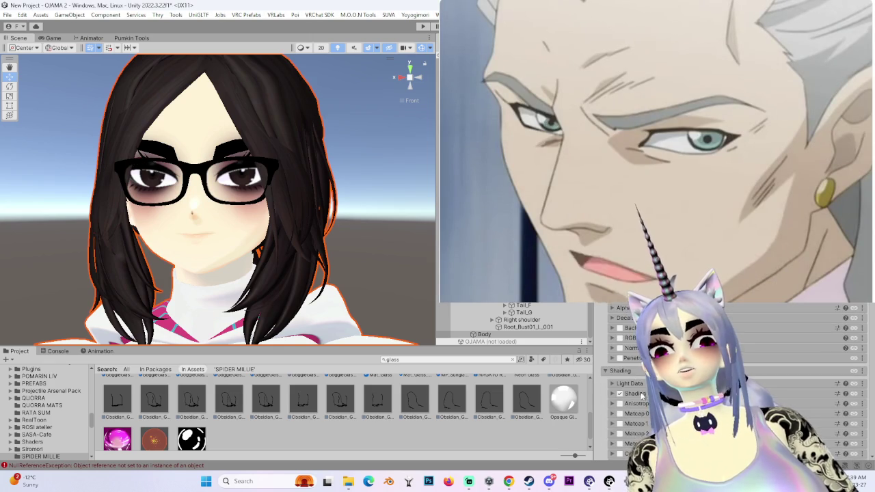
left_click(645, 393)
left_click(863, 394)
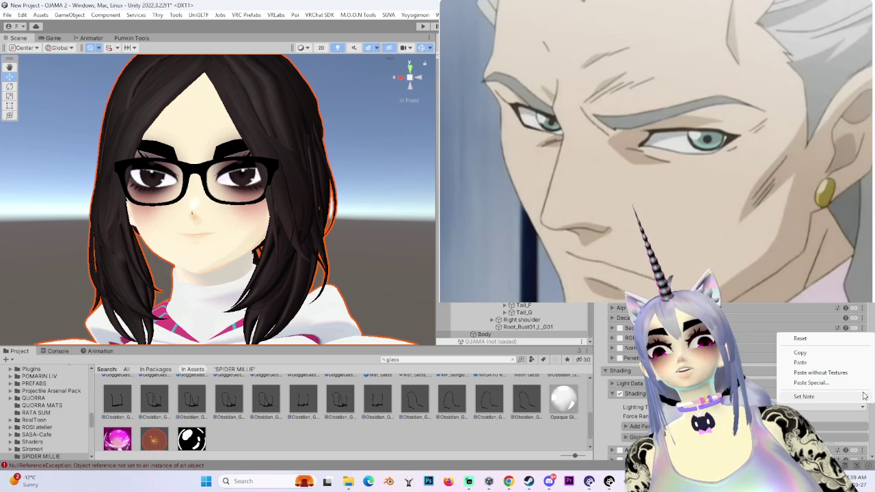
left_click(801, 362)
scroll(373, 237, "up", 3)
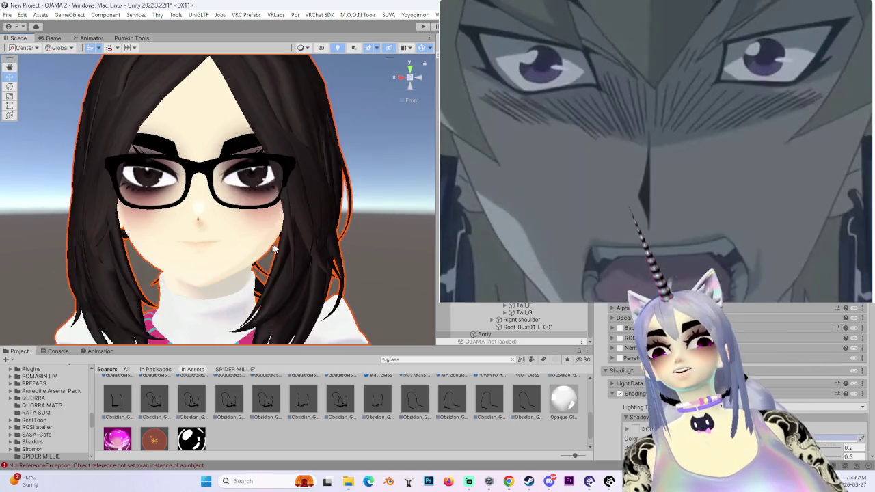
scroll(373, 237, "up", 3)
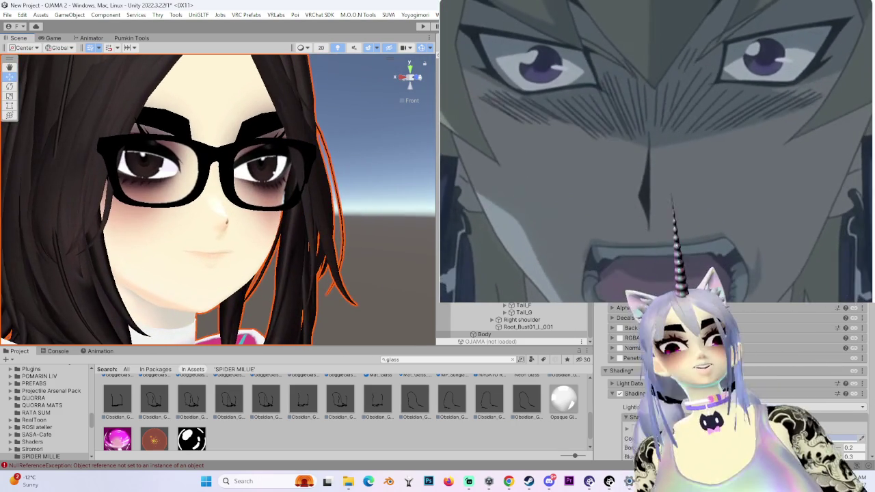
scroll(739, 383, "down", 5)
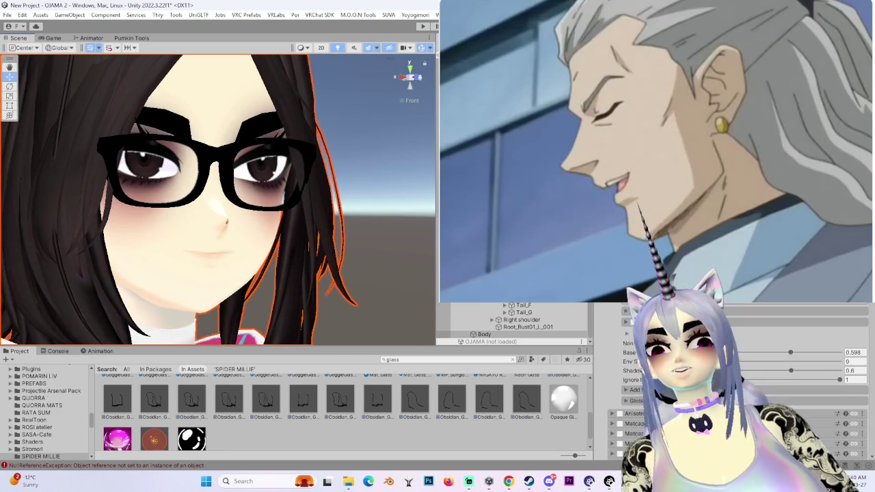
scroll(739, 383, "down", 5)
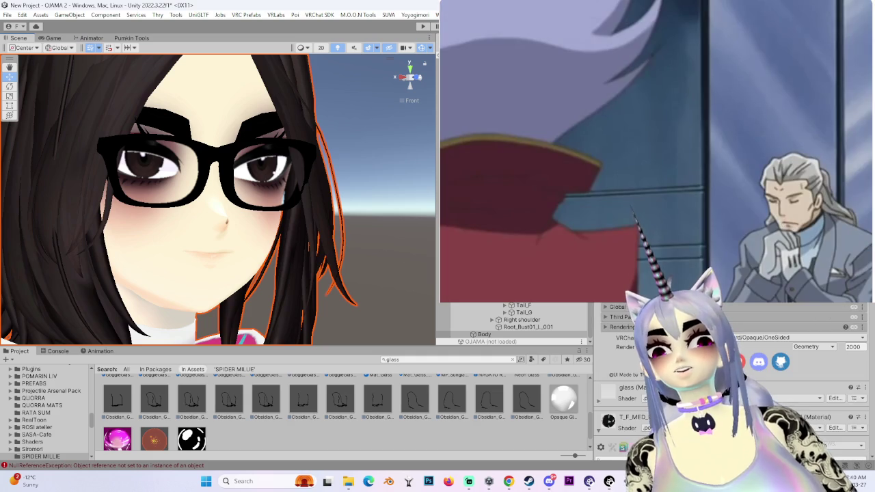
- Orbit to face the avatar head-on and select the Body object
mouse_move(205, 260)
left_mouse_down()
mouse_move(372, 244)
mouse_move(241, 257)
left_mouse_up()
scroll(236, 258, "down", 5)
scroll(320, 185, "up", 5)
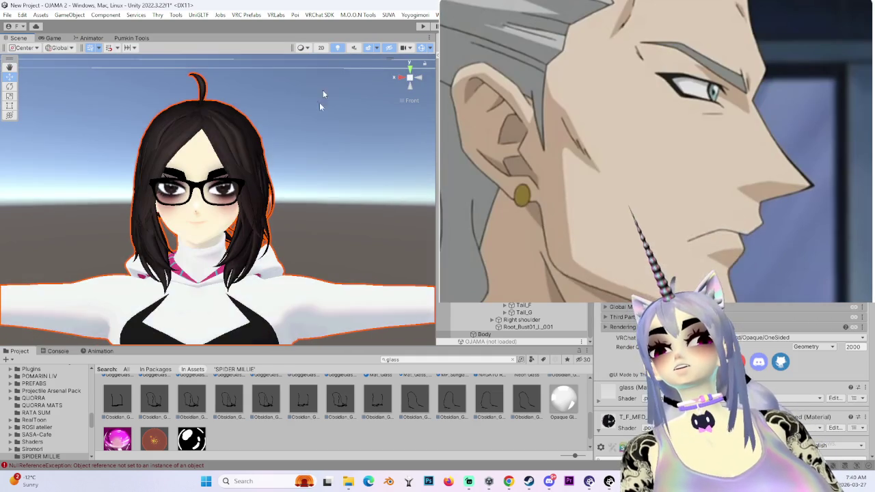
scroll(320, 186, "up", 3)
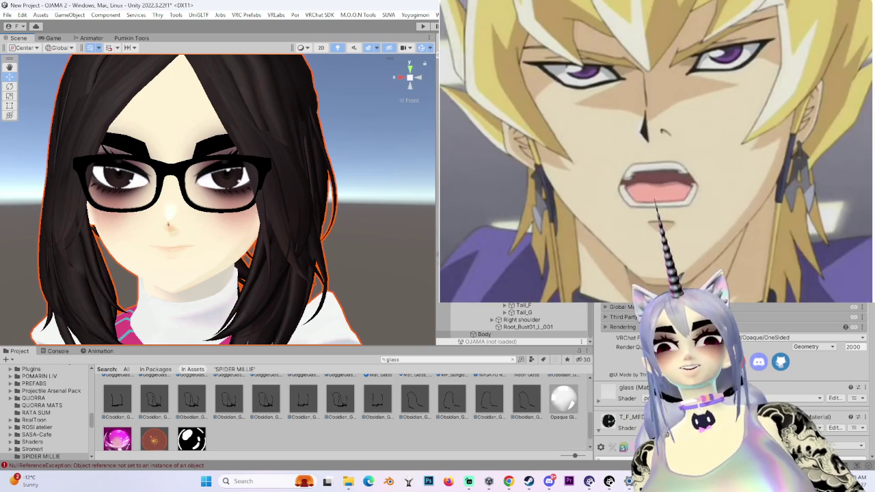
left_click(517, 333)
mouse_move(371, 321)
left_mouse_down()
mouse_move(345, 268)
mouse_move(260, 259)
mouse_move(303, 199)
mouse_move(237, 194)
mouse_move(281, 200)
left_mouse_up()
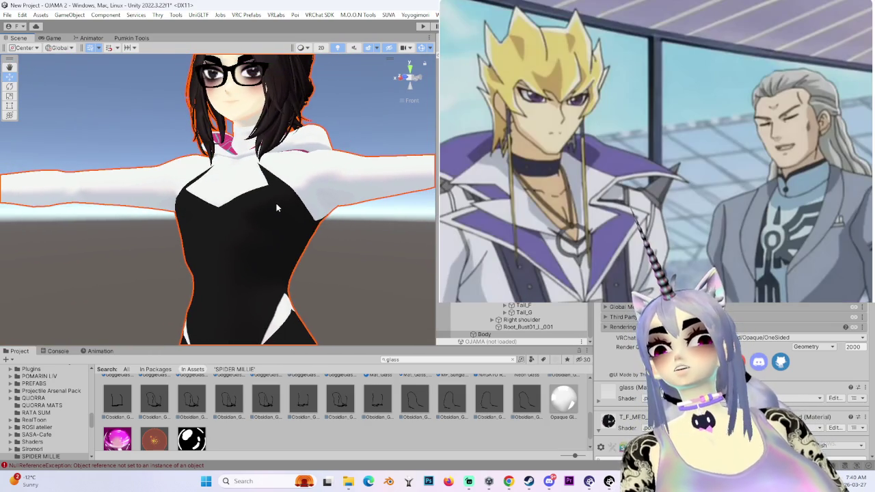
scroll(264, 284, "down", 3)
scroll(264, 283, "up", 3)
left_click_drag(264, 284, 355, 260)
scroll(732, 381, "up", 5)
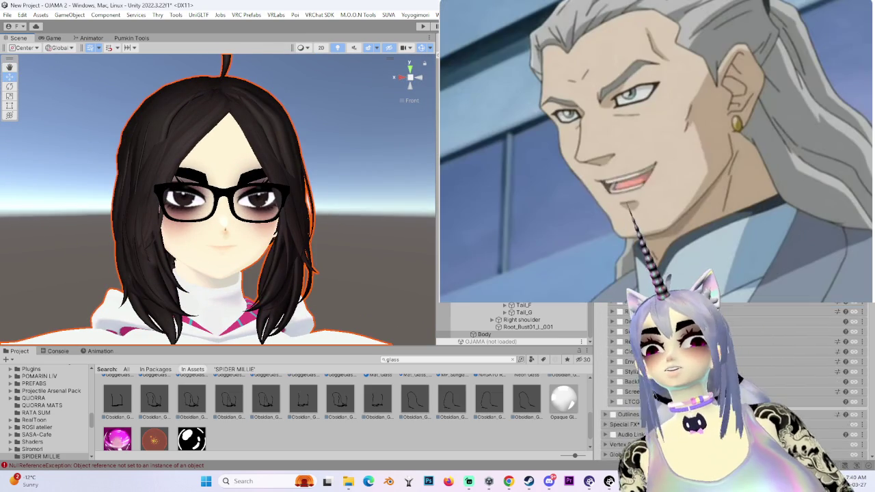
scroll(732, 380, "down", 5)
scroll(217, 256, "up", 3)
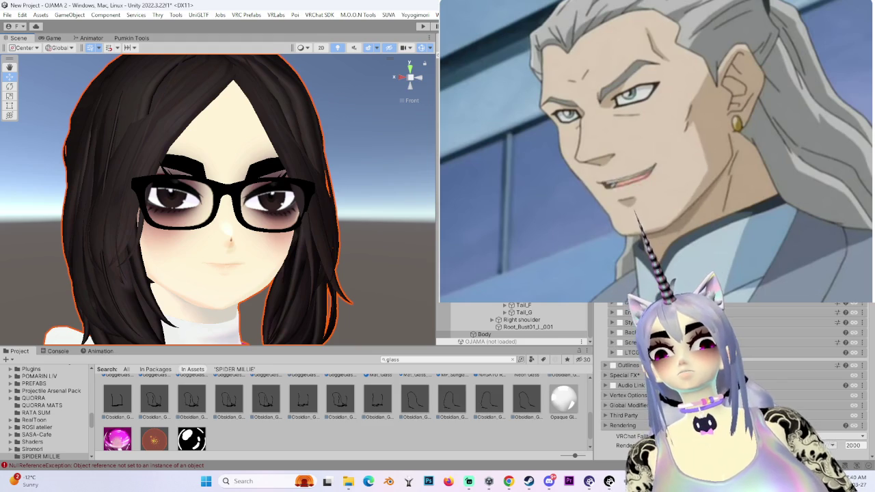
scroll(268, 279, "up", 4)
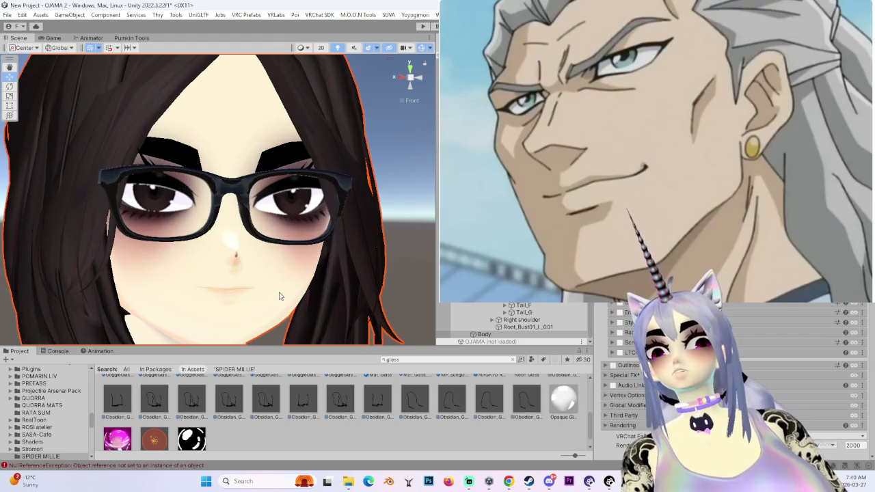
left_click_drag(284, 214, 196, 238)
scroll(196, 238, "up", 3)
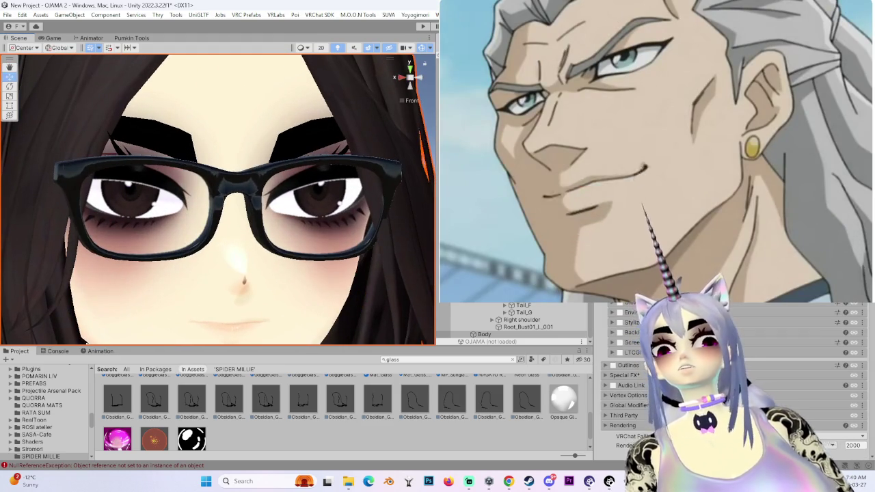
scroll(732, 383, "up", 5)
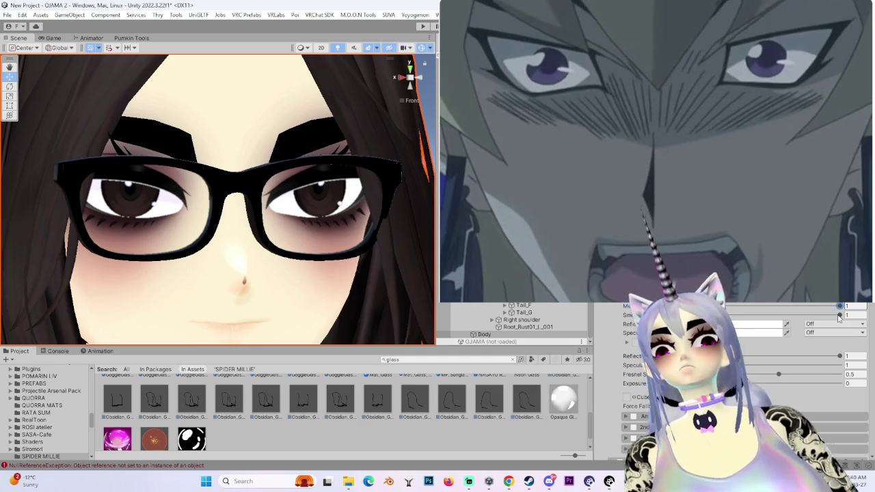
- Lower the glasses' Smoothness to about 0.26, checking the frames from the front and in perspective
mouse_move(840, 314)
left_mouse_down()
mouse_move(749, 319)
mouse_move(839, 314)
left_mouse_up()
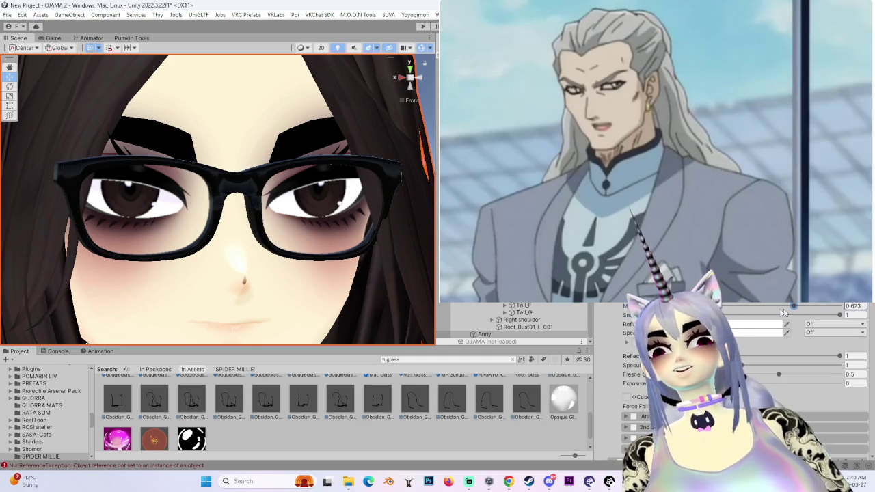
mouse_move(335, 234)
left_mouse_down()
mouse_move(397, 239)
mouse_move(164, 274)
left_mouse_up()
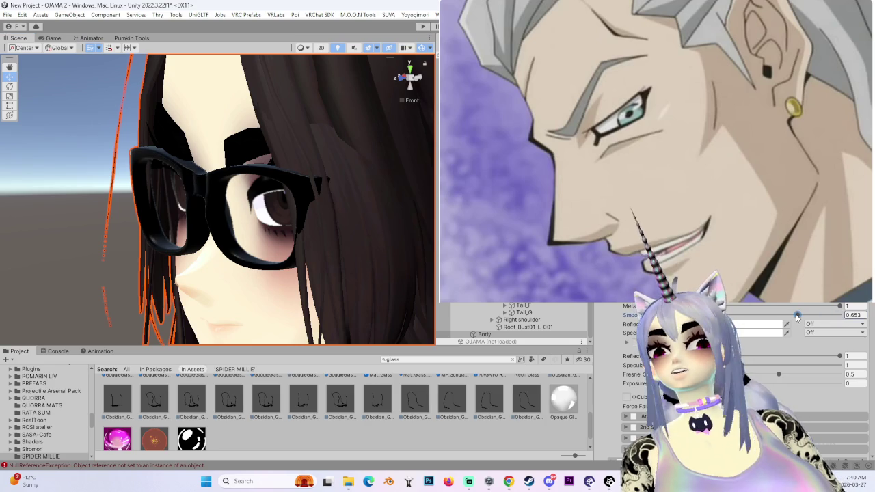
left_click_drag(829, 315, 593, 316)
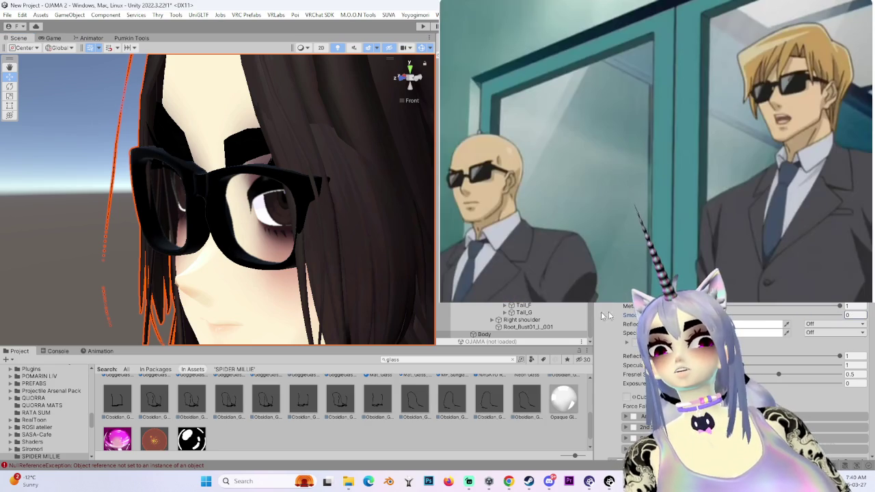
left_click_drag(725, 315, 752, 315)
mouse_move(196, 270)
left_mouse_down()
mouse_move(150, 220)
mouse_move(399, 264)
left_mouse_up()
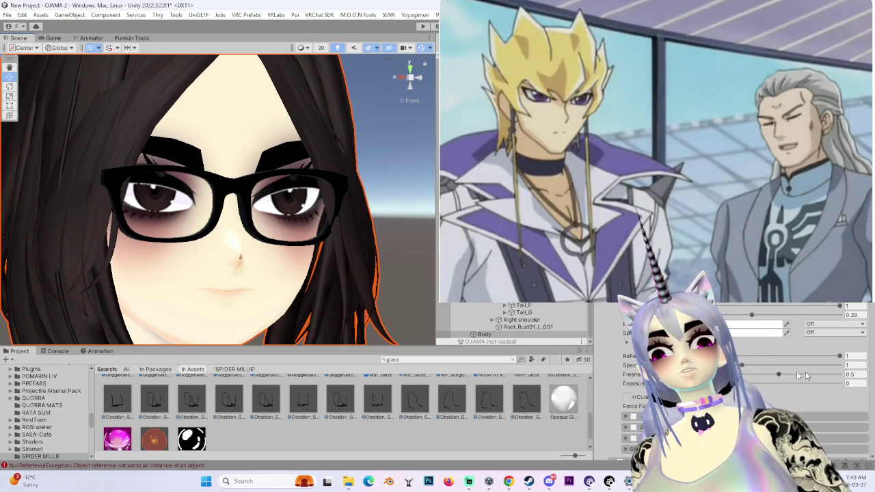
scroll(426, 94, "down", 5)
mouse_move(427, 94)
left_mouse_down()
mouse_move(253, 228)
mouse_move(208, 207)
mouse_move(217, 232)
mouse_move(260, 221)
left_mouse_up()
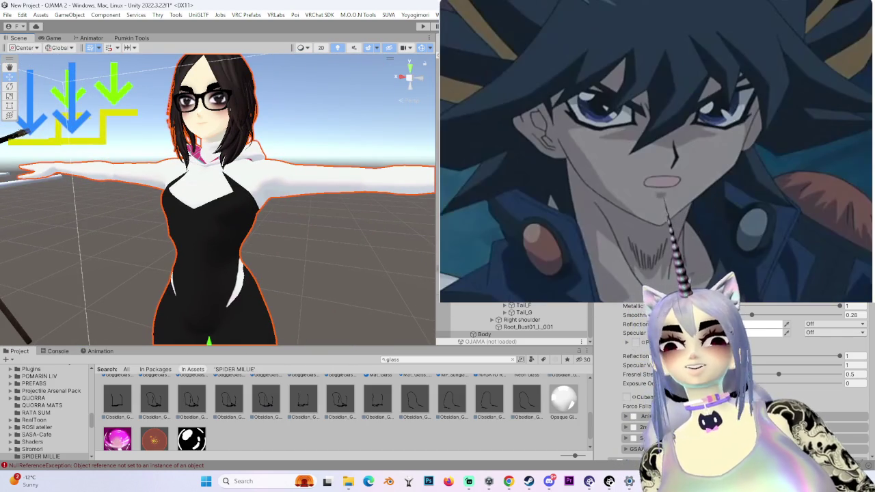
scroll(513, 321, "up", 3)
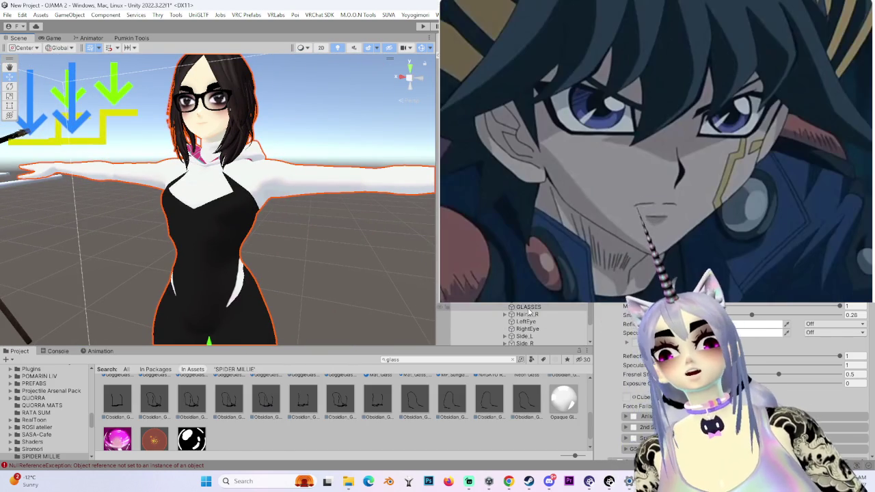
- Frame the GLASSES object and orbit out to show the full upper body
double_click(529, 308)
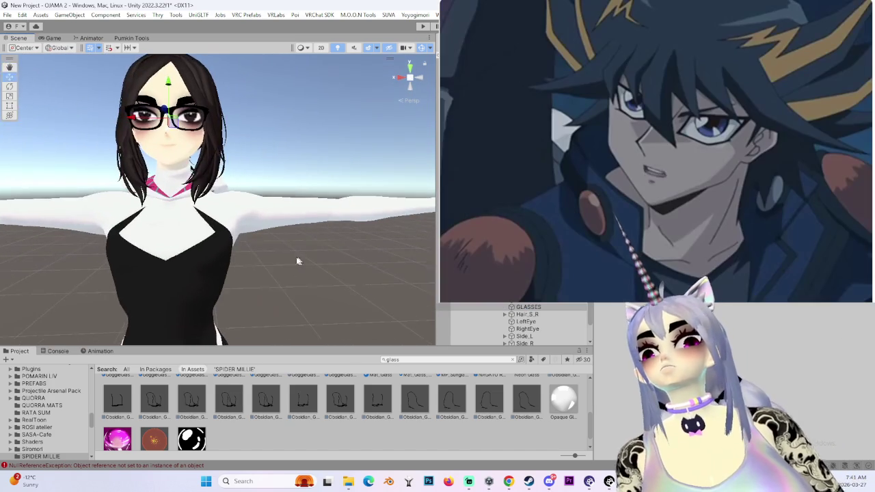
scroll(297, 261, "down", 3)
left_click_drag(271, 266, 337, 266)
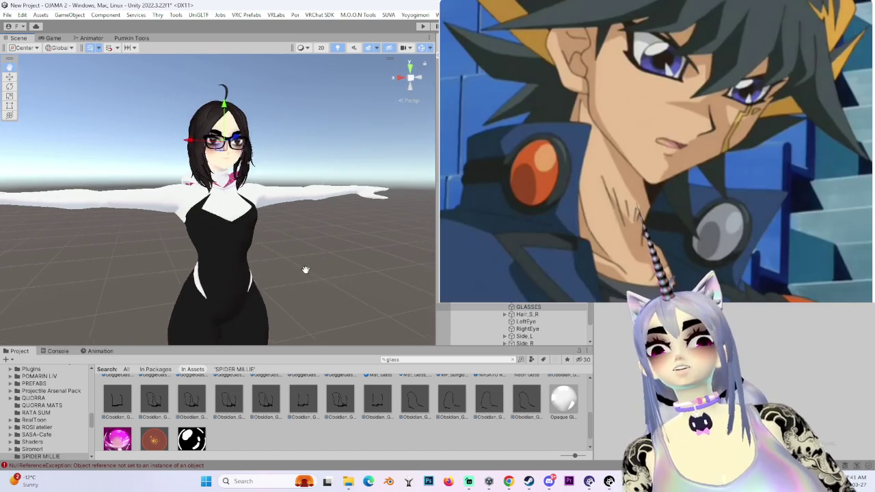
- Select Body, centre it with F, and tick Reflections in its material
left_click(484, 334)
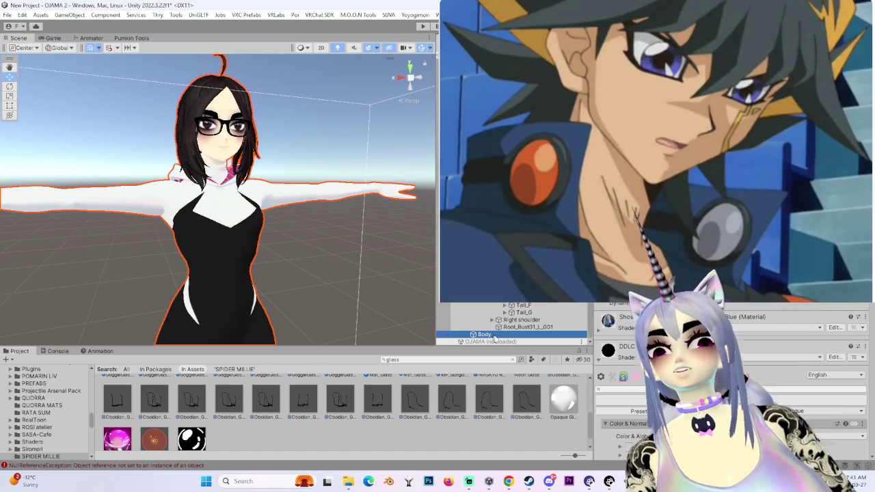
scroll(746, 390, "up", 10)
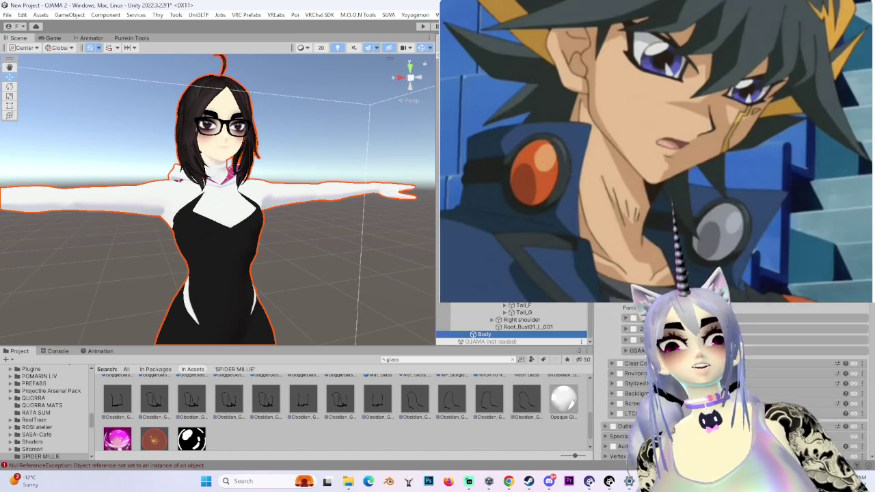
scroll(732, 383, "up", 5)
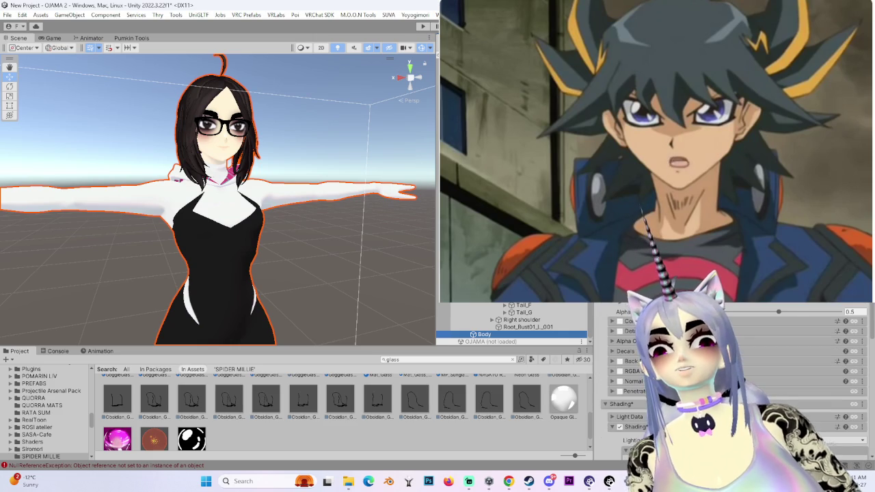
scroll(625, 324, "down", 3)
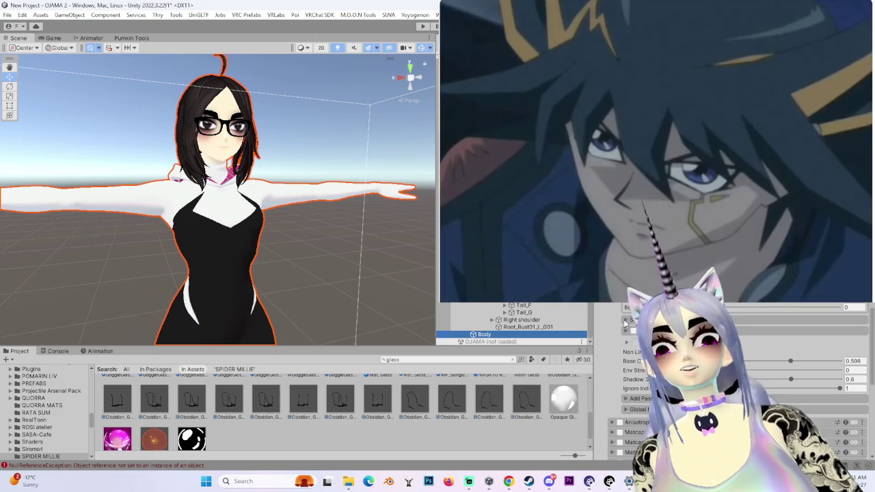
scroll(625, 320, "down", 3)
key("f")
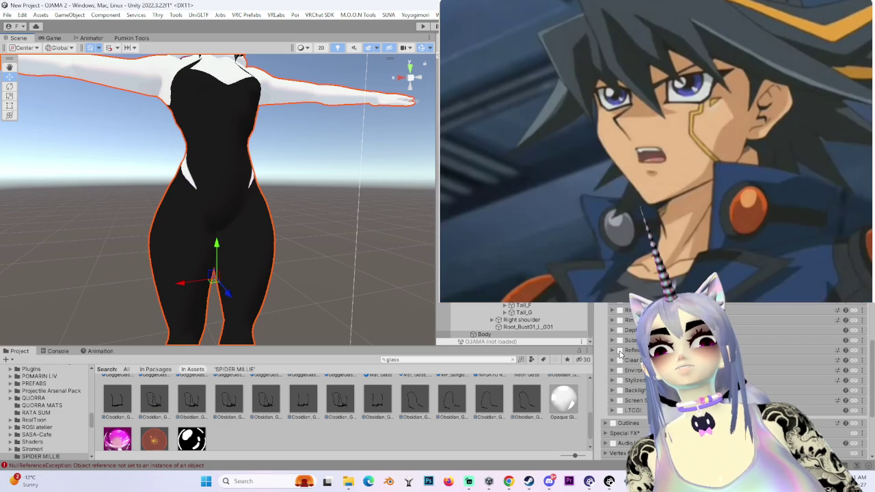
left_click(621, 350)
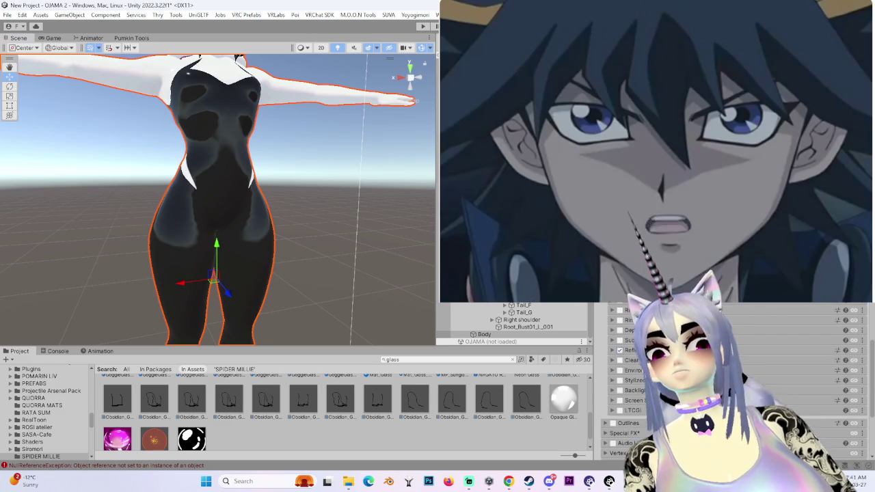
- Expand the body material's Reflections settings and orbit around to inspect the glossy black suit
left_click(613, 350)
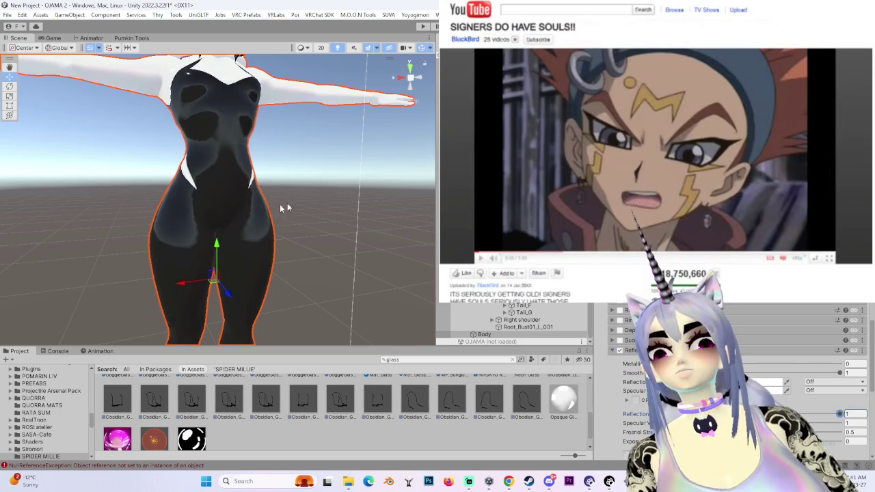
mouse_move(279, 204)
left_mouse_down()
mouse_move(333, 219)
mouse_move(253, 230)
mouse_move(411, 226)
left_mouse_up()
scroll(752, 383, "down", 5)
scroll(752, 383, "down", 5)
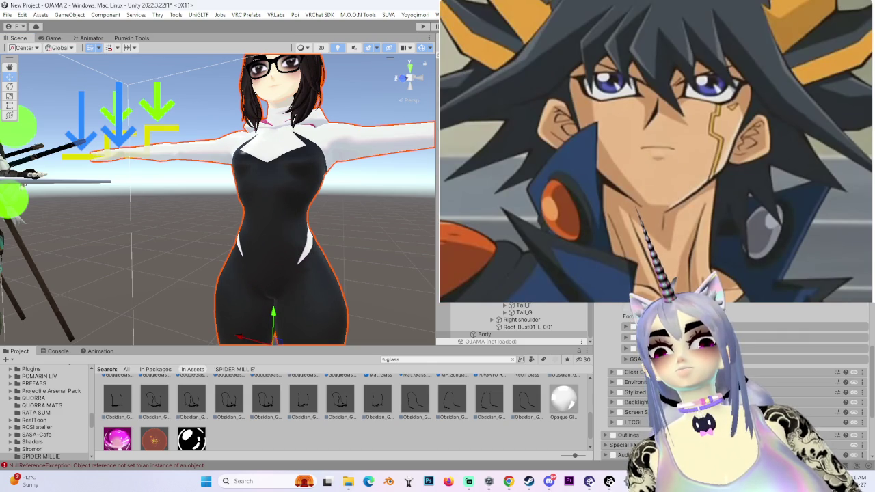
scroll(292, 195, "up", 3)
mouse_move(332, 231)
left_mouse_down()
mouse_move(359, 275)
mouse_move(184, 258)
mouse_move(185, 212)
mouse_move(81, 263)
mouse_move(305, 265)
mouse_move(241, 255)
mouse_move(237, 239)
mouse_move(224, 252)
mouse_move(319, 260)
left_mouse_up()
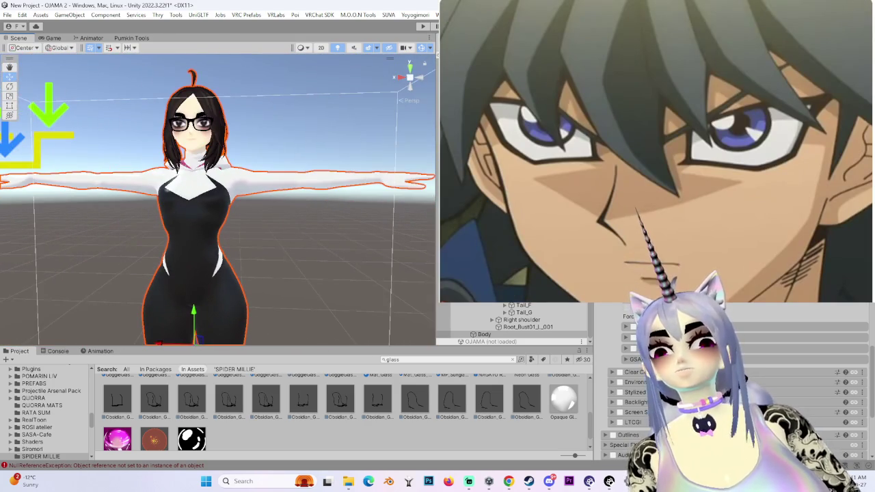
- Open the SPIDER MILLIE folder and preview the RoseDust mask texture
scroll(621, 312, "up", 5)
left_click(632, 370)
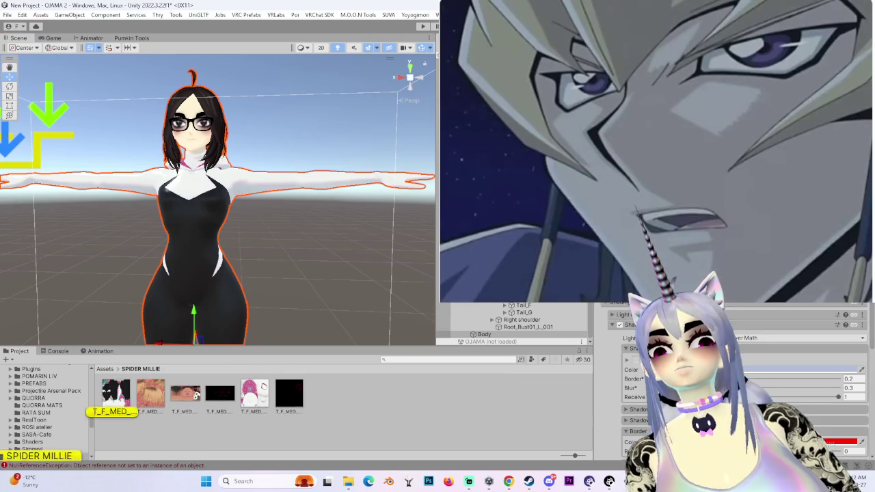
left_click(295, 398)
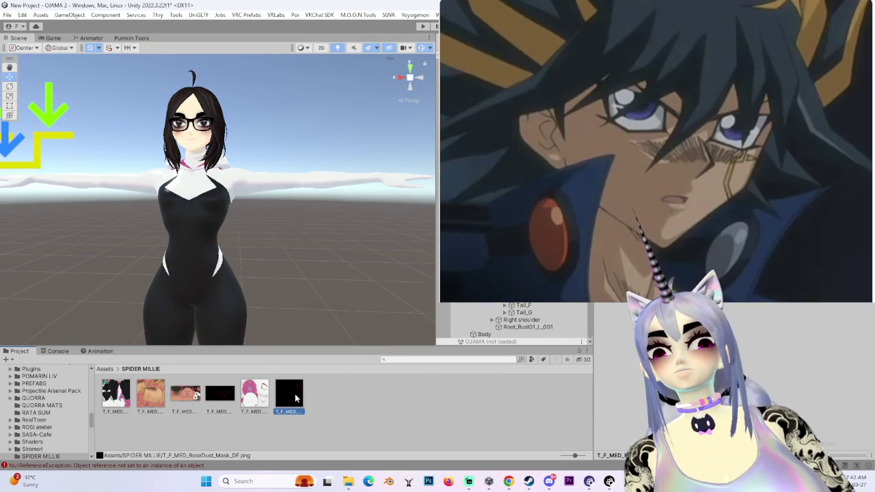
left_click(250, 402)
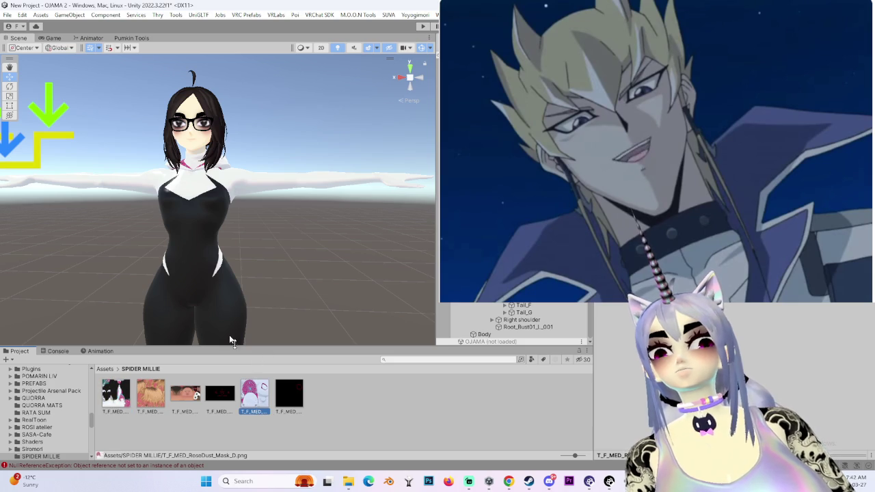
- Orbit onto the head and torso and scroll to the body's Reflections, Metallic 1, Smoothness 0.26
mouse_move(231, 341)
left_mouse_down()
mouse_move(210, 255)
mouse_move(246, 258)
left_mouse_up()
scroll(246, 257, "up", 5)
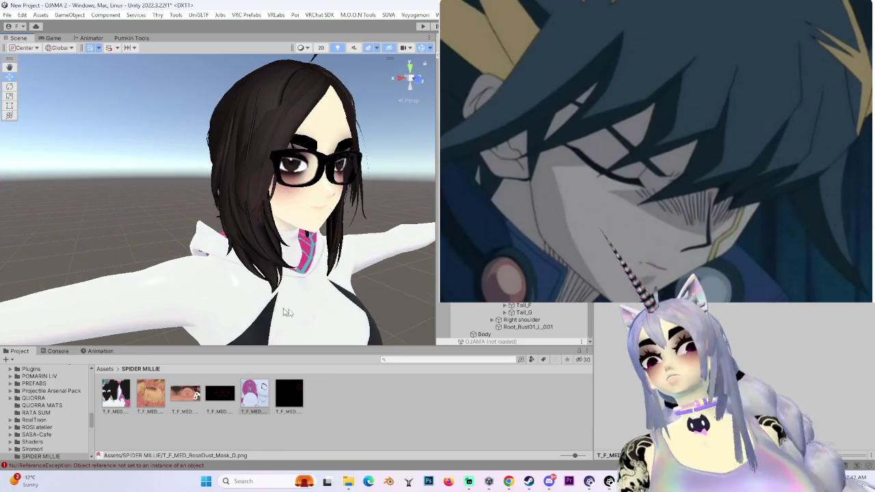
mouse_move(311, 311)
left_mouse_down()
mouse_move(307, 228)
mouse_move(178, 250)
mouse_move(155, 230)
mouse_move(321, 260)
mouse_move(388, 201)
left_mouse_up()
scroll(273, 258, "down", 5)
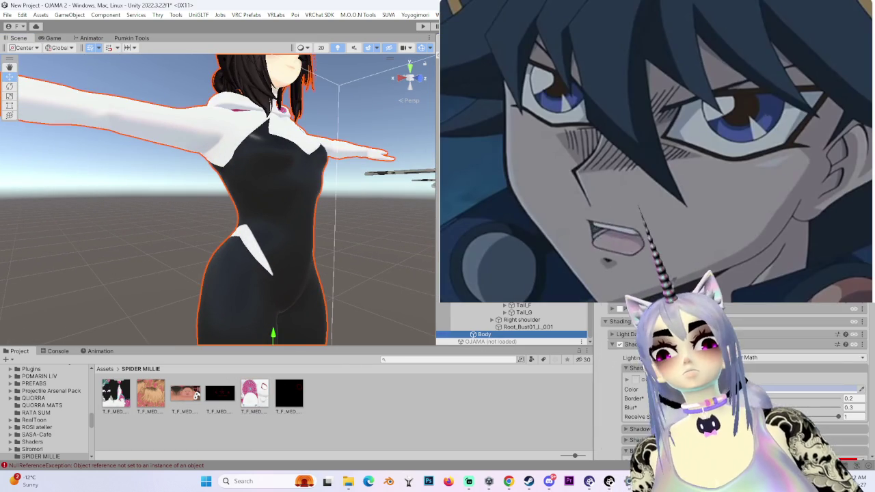
scroll(739, 382, "down", 5)
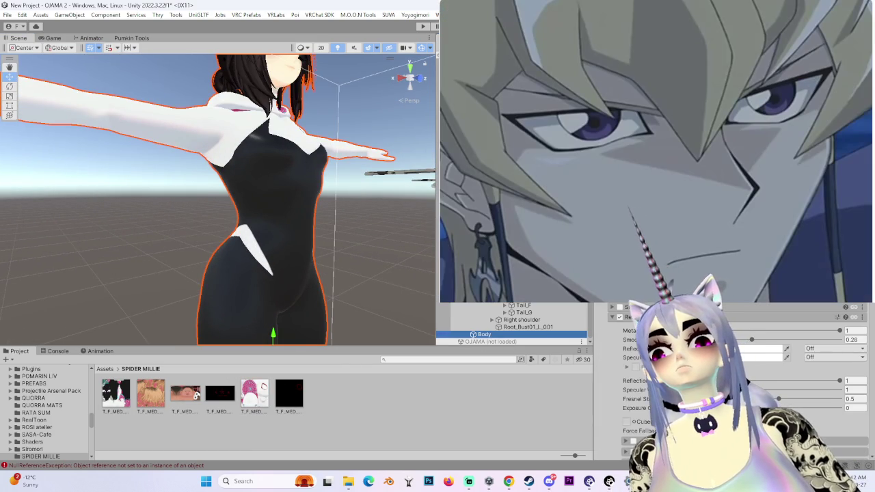
left_click_drag(273, 205, 226, 208)
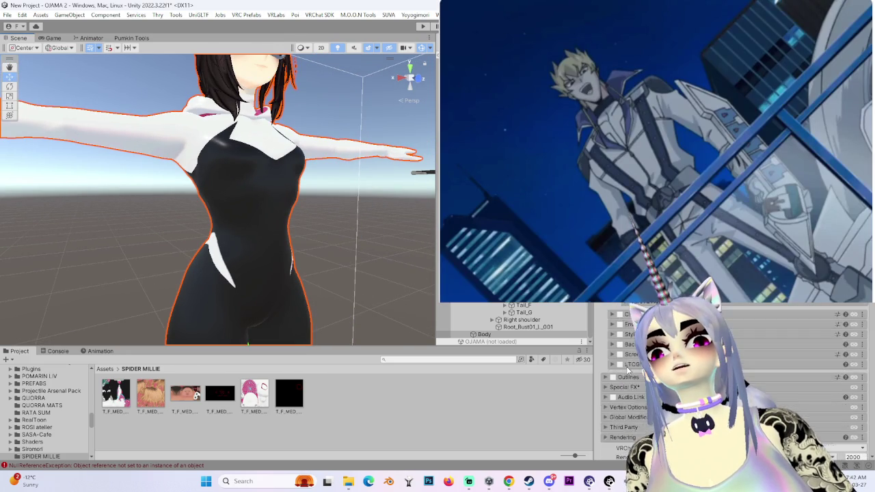
scroll(625, 370, "down", 10)
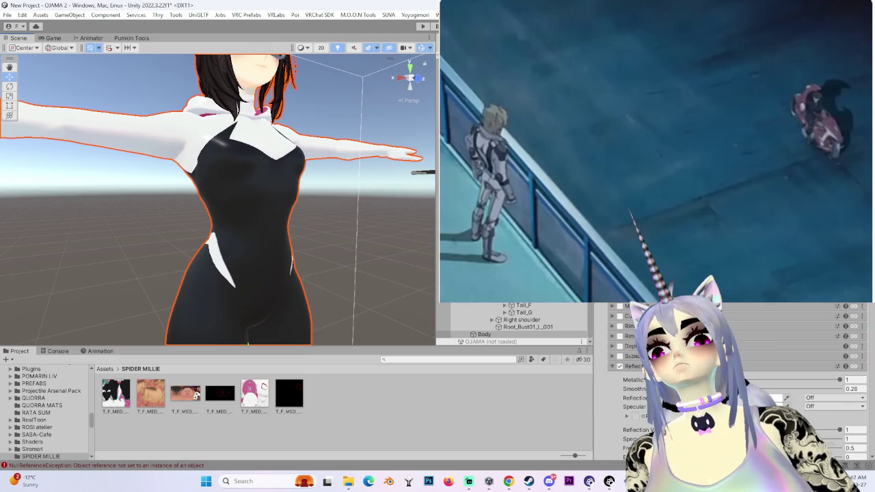
- Dismiss a texture picker, then locate the body's current matcap texture in the Project window
left_click(638, 376)
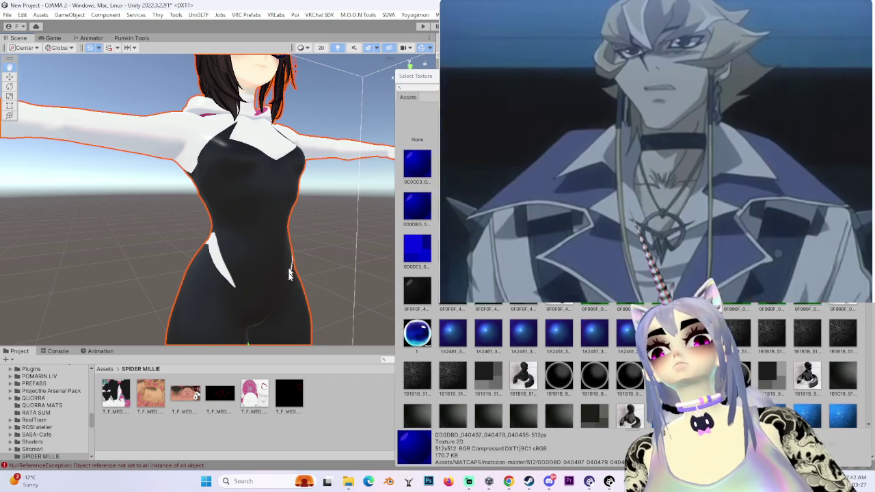
left_click(240, 216)
scroll(240, 215, "up", 5)
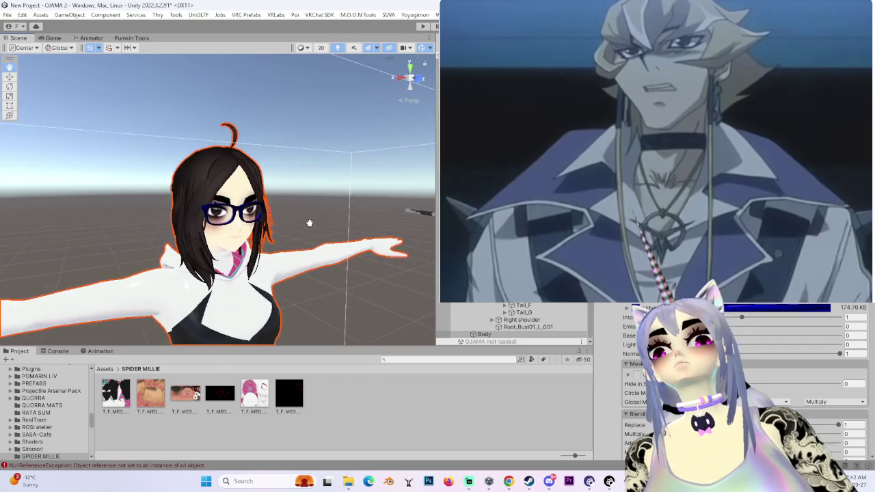
scroll(247, 217, "down", 5)
scroll(266, 219, "up", 2)
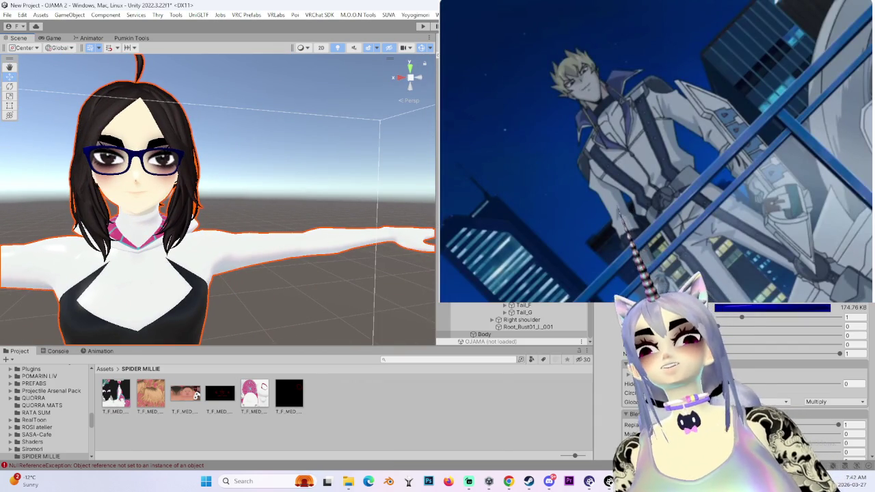
left_click(632, 369)
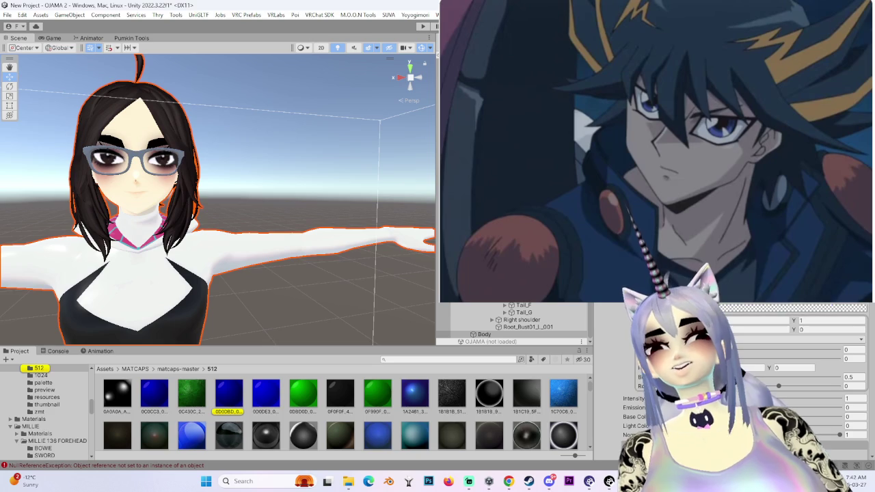
scroll(753, 383, "down", 5)
left_click_drag(179, 230, 249, 237)
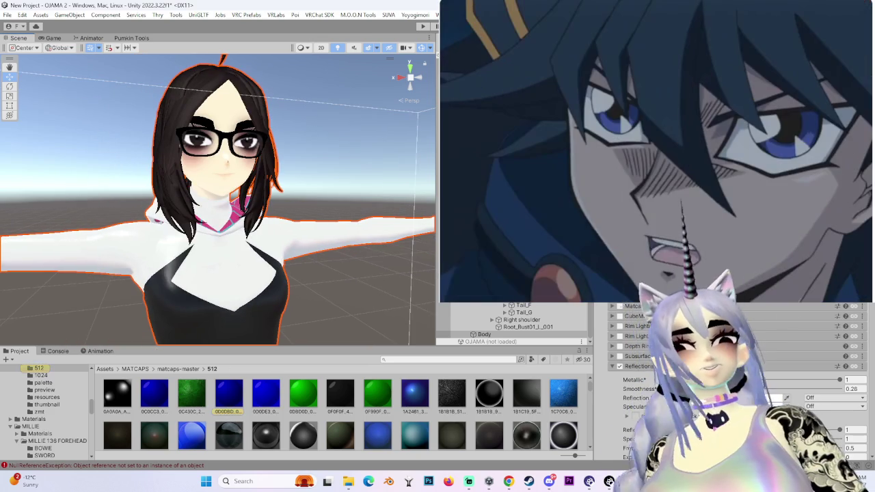
scroll(752, 383, "down", 3)
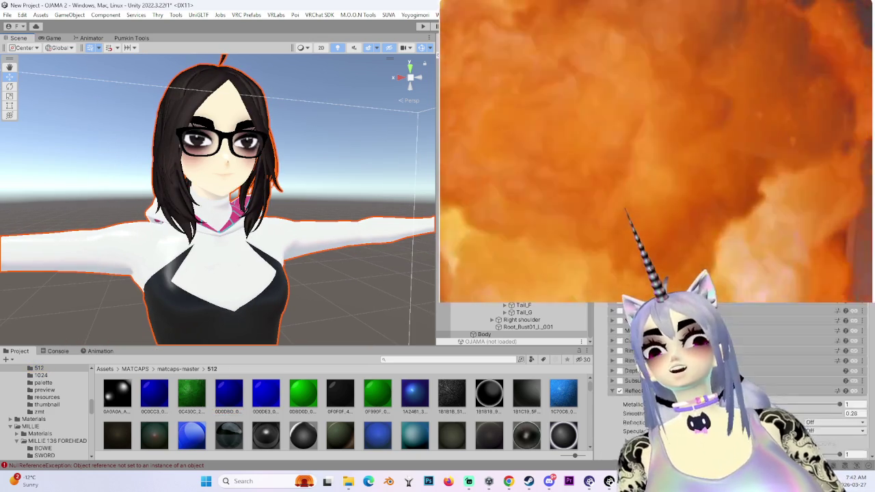
scroll(752, 383, "up", 5)
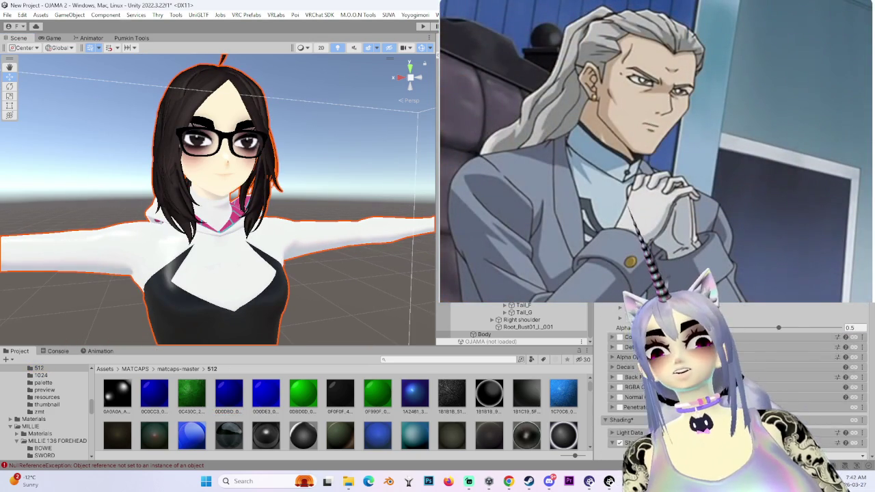
scroll(753, 383, "up", 3)
scroll(623, 351, "down", 6)
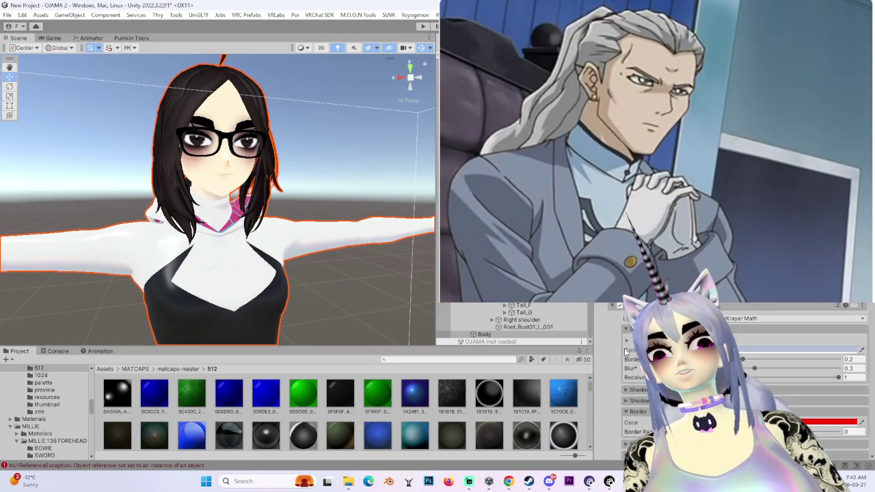
scroll(745, 383, "down", 4)
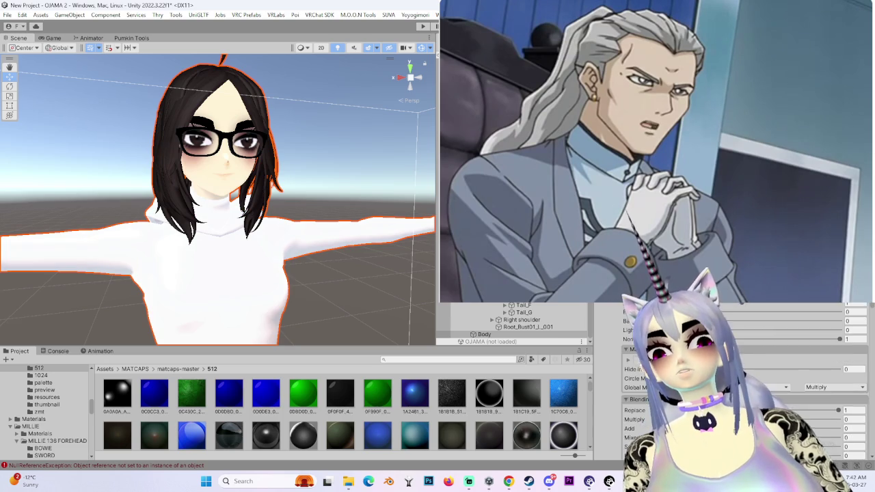
- Set the body's Matcap to the green 0D8D0D texture and ping it in Project
left_click(848, 359)
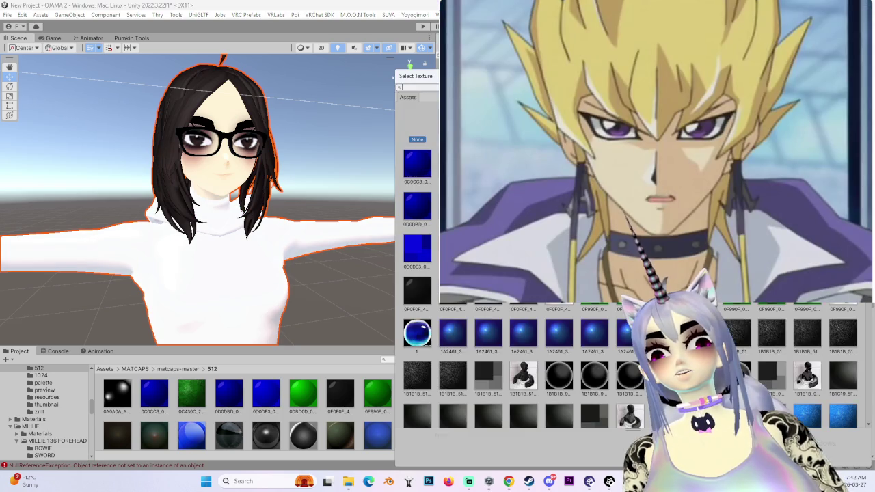
left_click(595, 247)
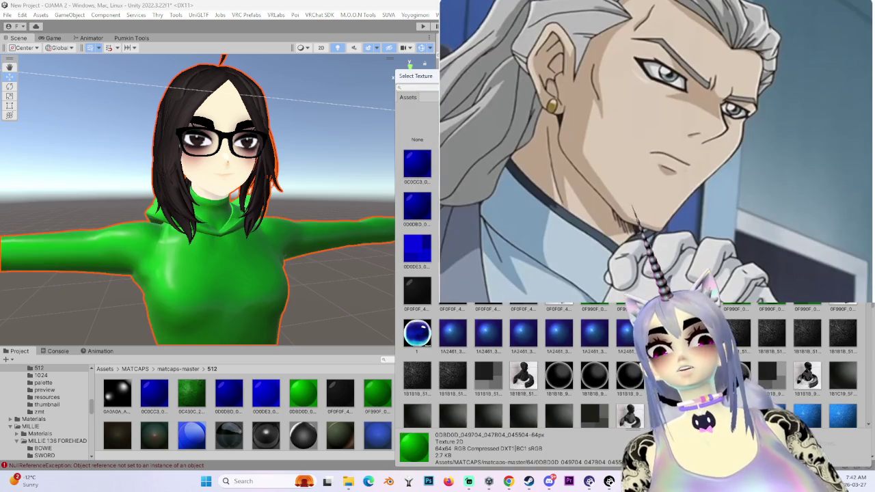
key("Return")
left_click(821, 359)
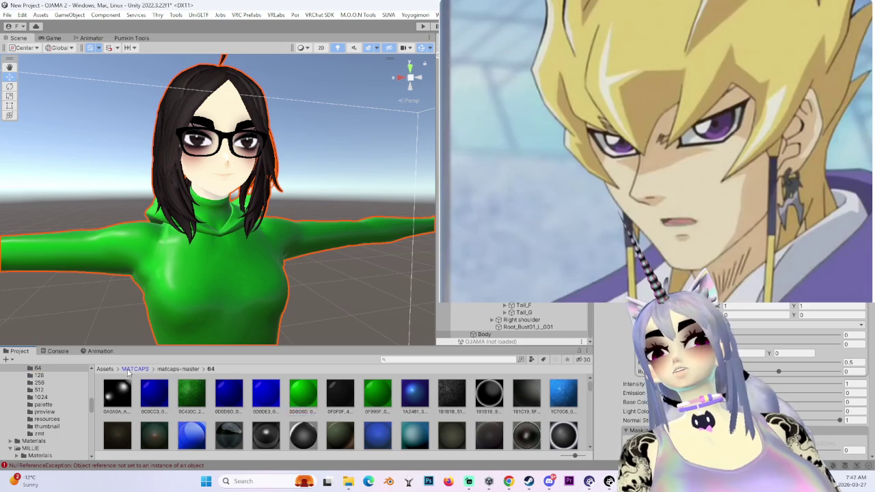
- Browse the MATCAPS, MATCAAAPS and matcaps-master folders, then return to Assets
left_click(130, 369)
left_click(117, 402)
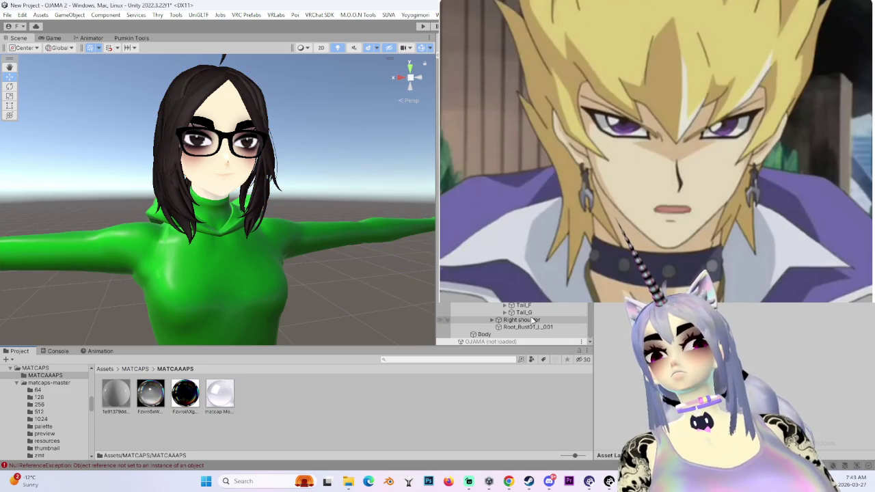
left_click(137, 370)
double_click(152, 395)
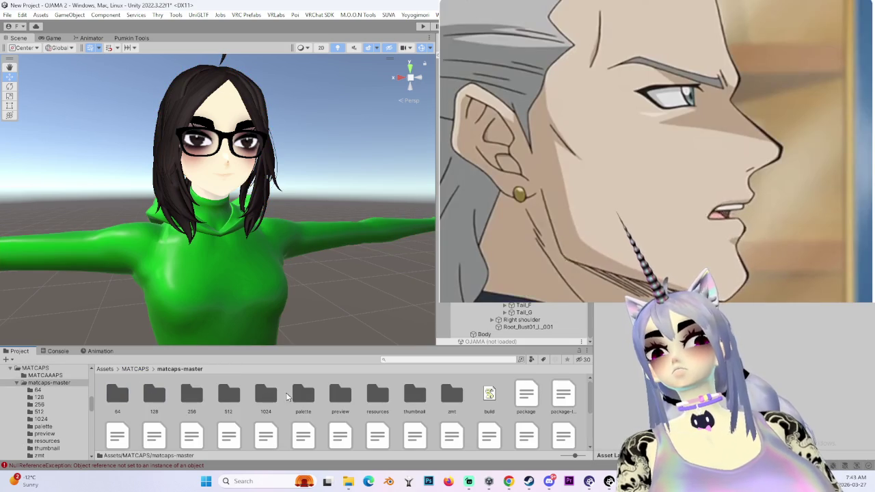
left_click(105, 369)
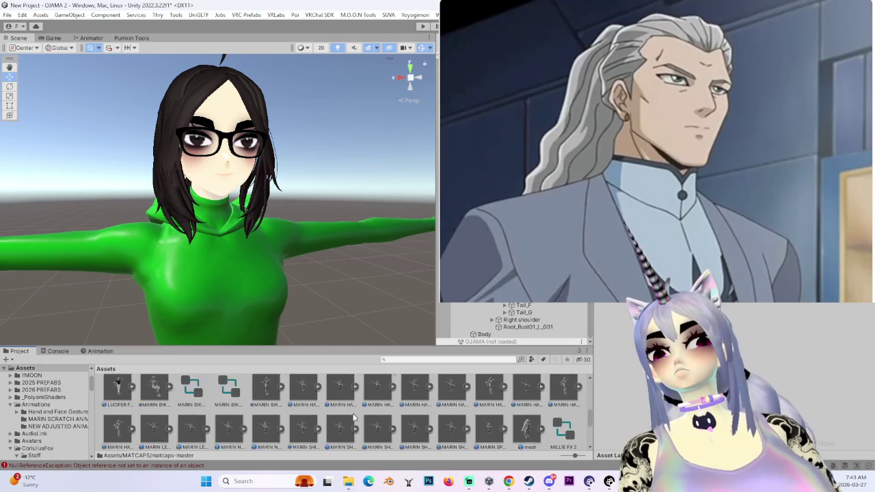
- Open the MATCAAAPS folder to show its grid of matcap thumbnails
scroll(354, 417, "up", 5)
left_click(341, 393)
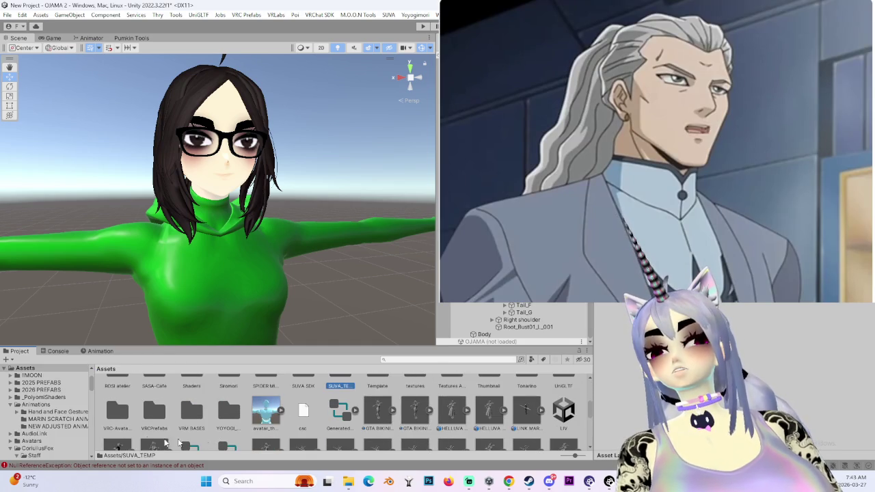
scroll(520, 424, "up", 3)
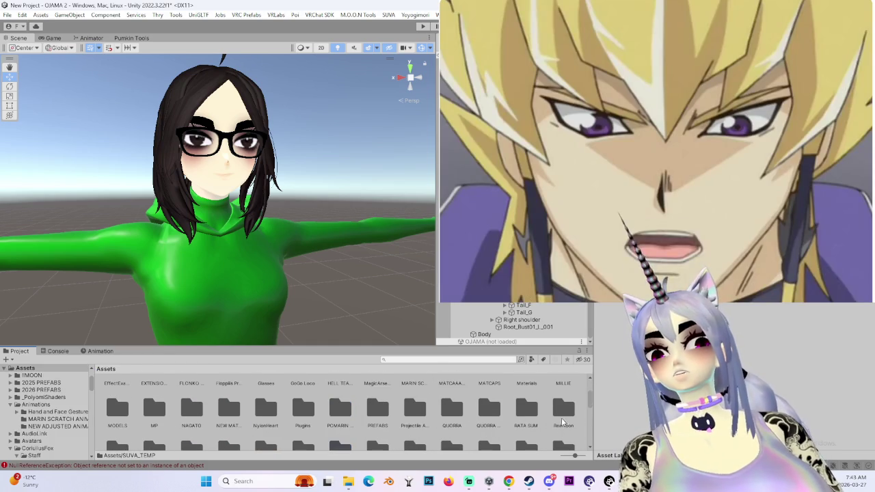
left_click(489, 395)
double_click(489, 395)
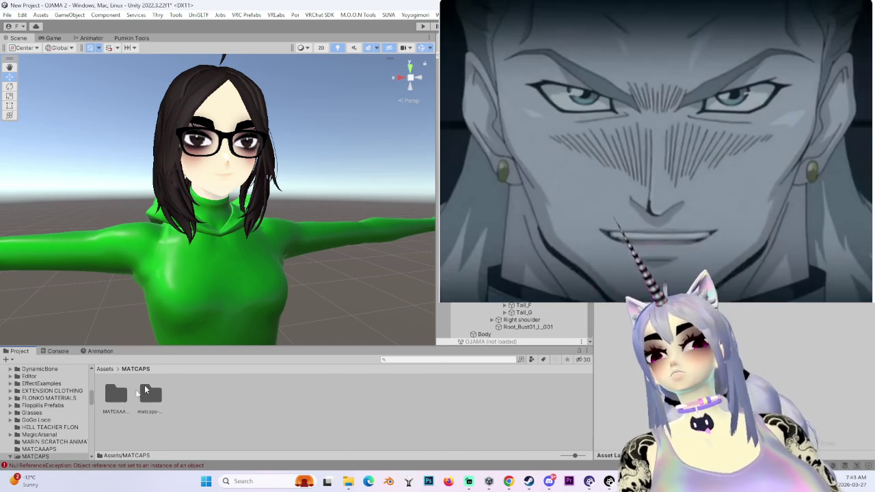
left_click(104, 369)
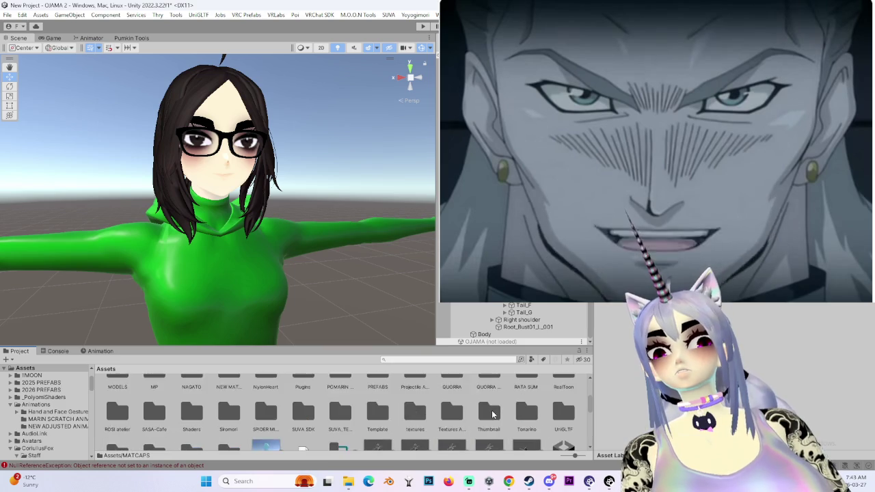
double_click(452, 387)
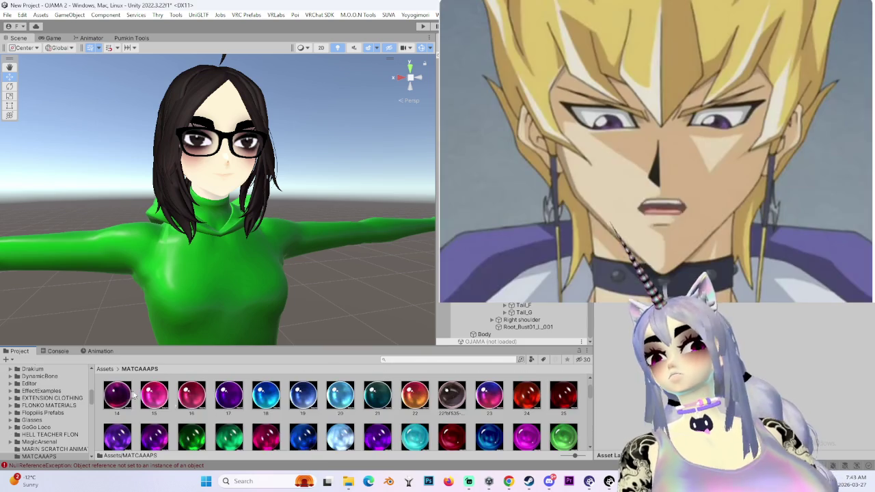
scroll(228, 409, "up", 3)
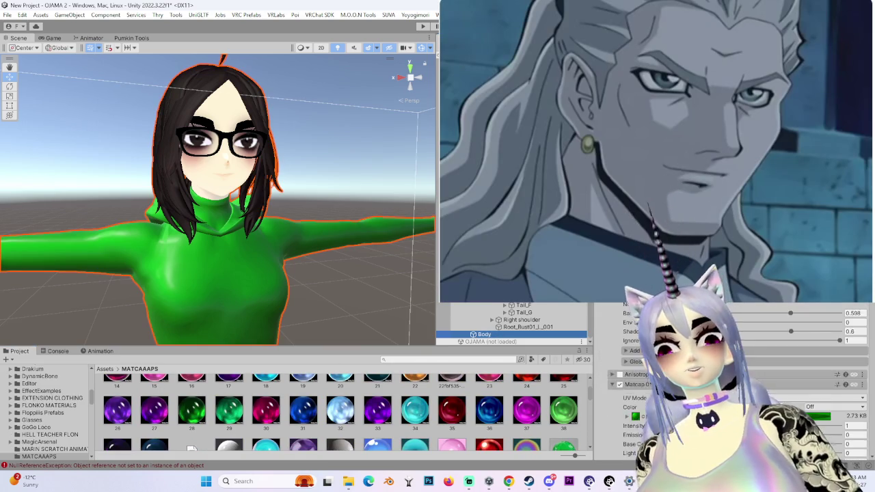
- Inspect the all-black latex suit from several angles, then undo it with Ctrl+Z
scroll(192, 424, "down", 5)
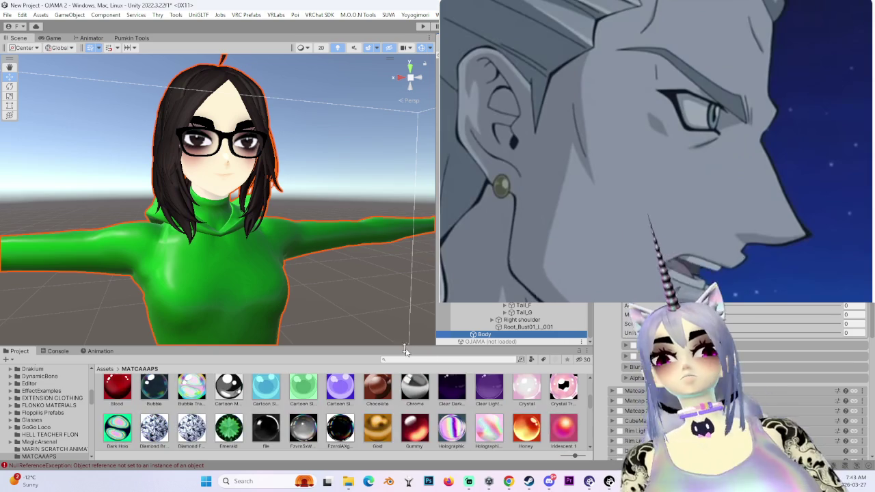
left_click_drag(411, 347, 411, 212)
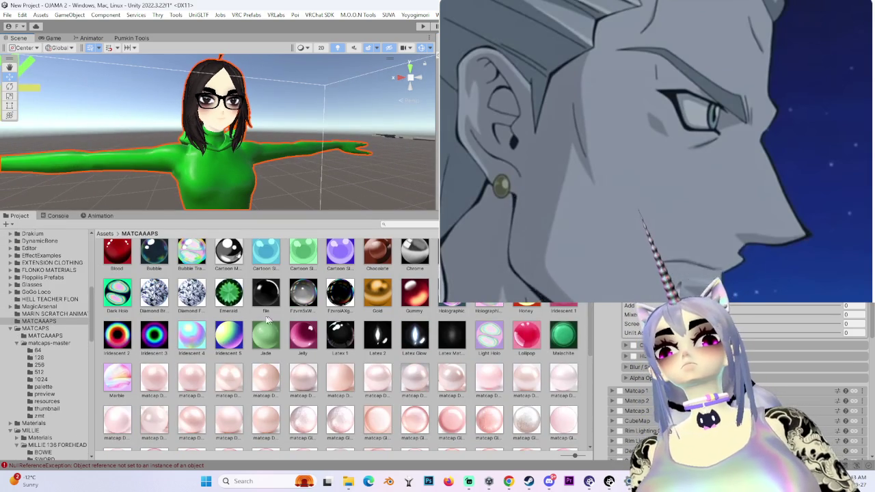
mouse_move(263, 162)
left_mouse_down()
mouse_move(253, 157)
mouse_move(260, 151)
mouse_move(308, 167)
mouse_move(315, 149)
mouse_move(307, 157)
mouse_move(365, 186)
left_mouse_up()
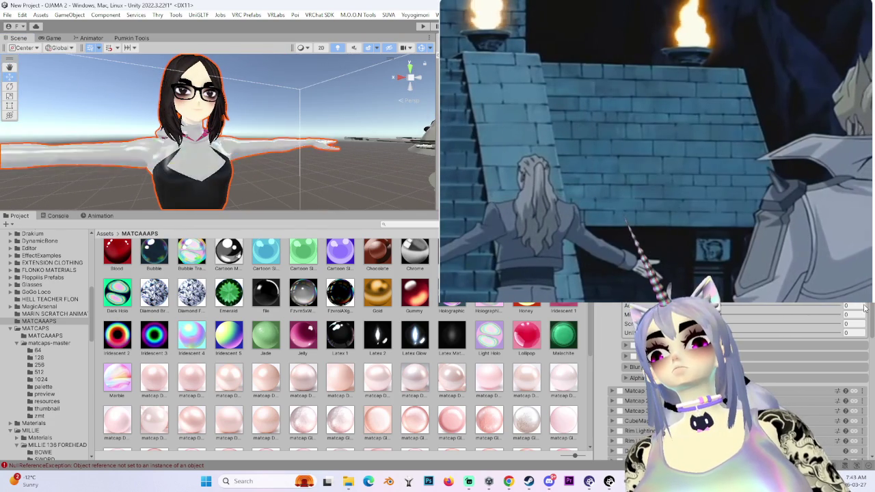
mouse_move(232, 137)
left_mouse_down()
mouse_move(290, 148)
mouse_move(195, 160)
mouse_move(197, 173)
mouse_move(264, 157)
mouse_move(224, 176)
mouse_move(355, 159)
left_mouse_up()
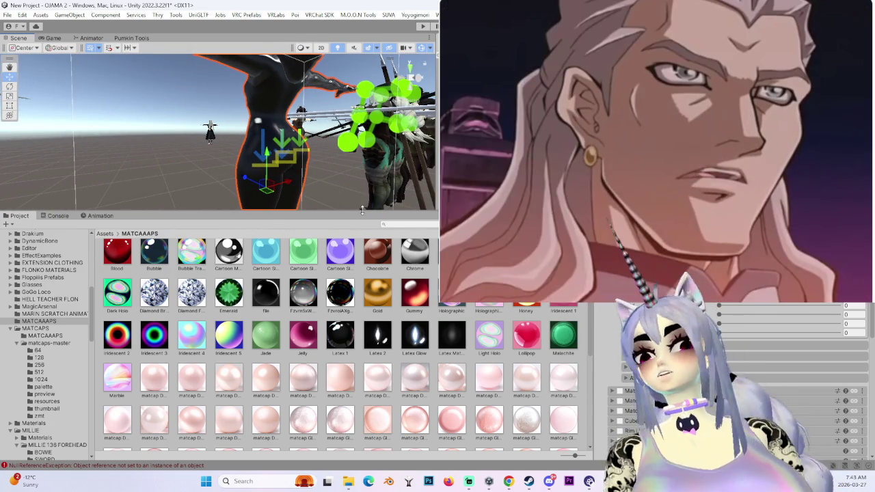
left_click_drag(362, 210, 362, 285)
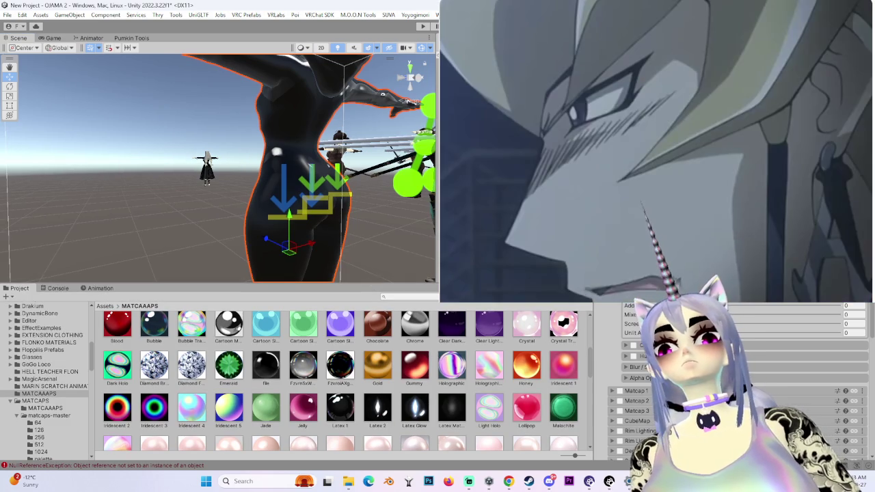
mouse_move(273, 231)
left_mouse_down()
mouse_move(214, 221)
mouse_move(311, 186)
mouse_move(237, 187)
left_mouse_up()
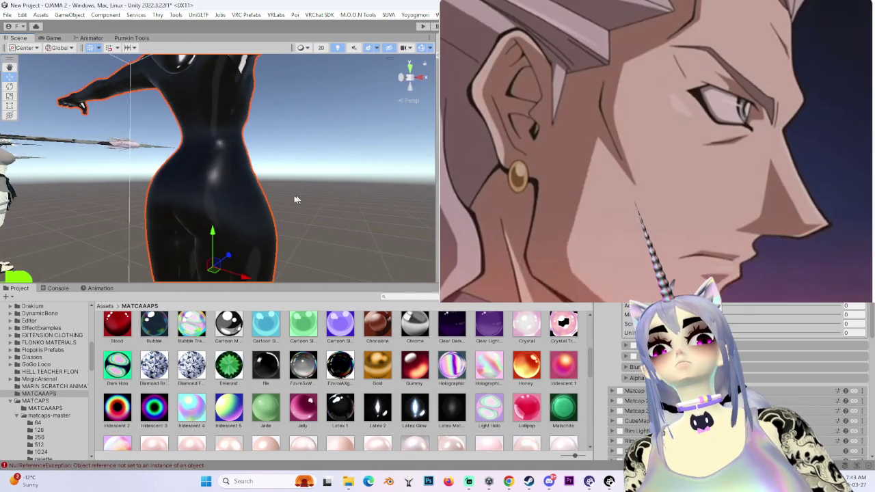
mouse_move(295, 200)
left_mouse_down()
mouse_move(246, 226)
mouse_move(274, 187)
mouse_move(253, 217)
mouse_move(208, 216)
mouse_move(224, 212)
left_mouse_up()
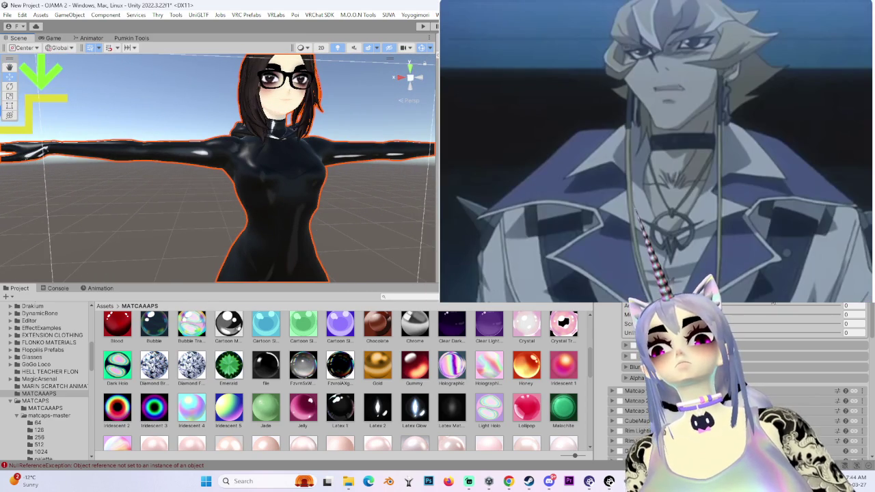
key("ctrl+z")
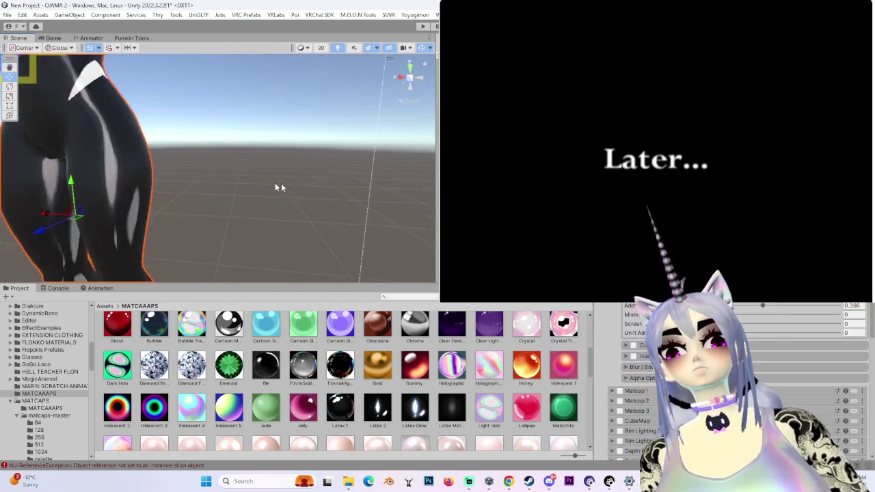
scroll(295, 183, "down", 10)
scroll(204, 207, "up", 5)
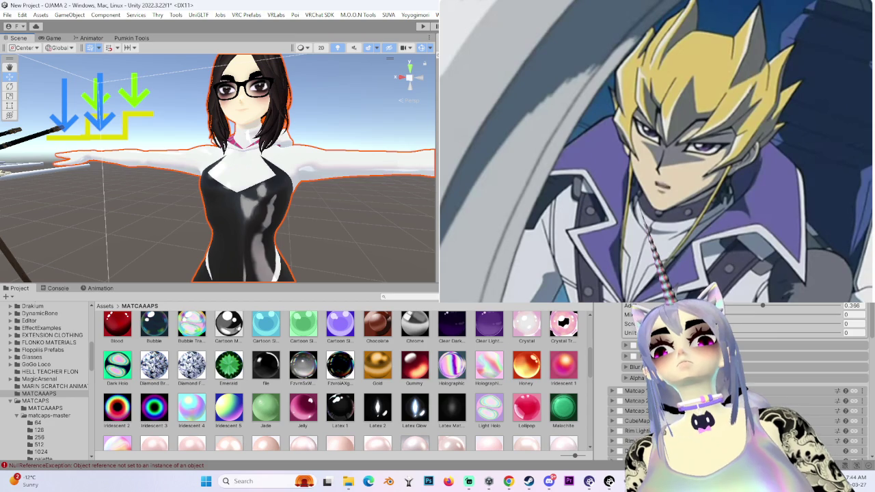
scroll(187, 230, "up", 5)
scroll(188, 233, "down", 5)
scroll(265, 373, "up", 1)
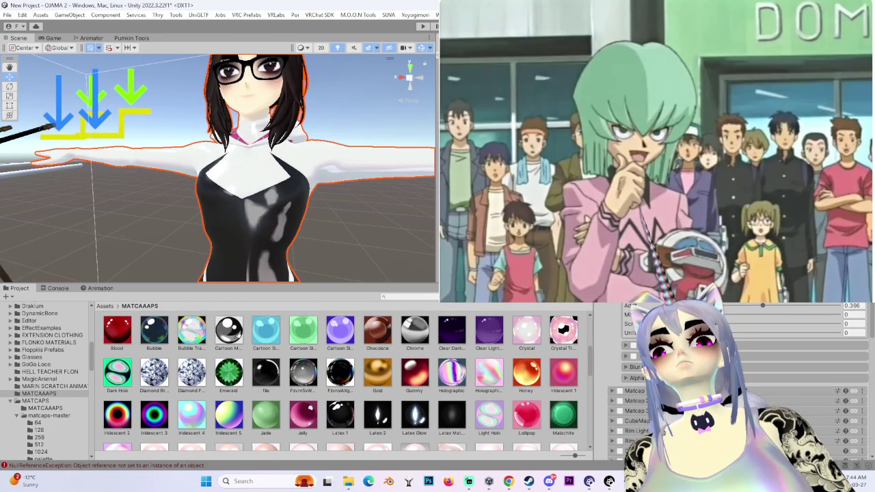
mouse_move(306, 234)
left_mouse_down()
mouse_move(280, 201)
mouse_move(314, 182)
mouse_move(146, 191)
mouse_move(150, 170)
mouse_move(354, 31)
left_mouse_up()
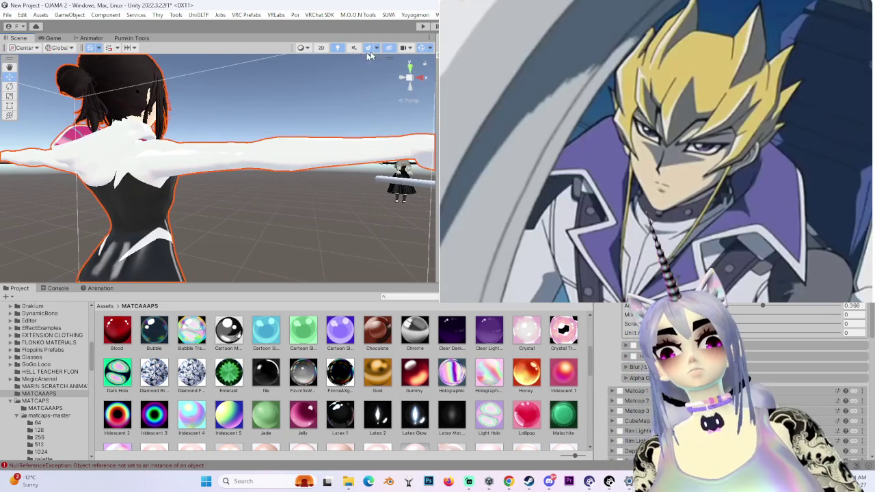
left_click(343, 48)
mouse_move(201, 193)
left_mouse_down()
mouse_move(206, 206)
mouse_move(228, 212)
mouse_move(150, 219)
mouse_move(264, 205)
mouse_move(239, 208)
mouse_move(236, 197)
mouse_move(187, 211)
mouse_move(245, 212)
left_mouse_up()
scroll(245, 211, "up", 5)
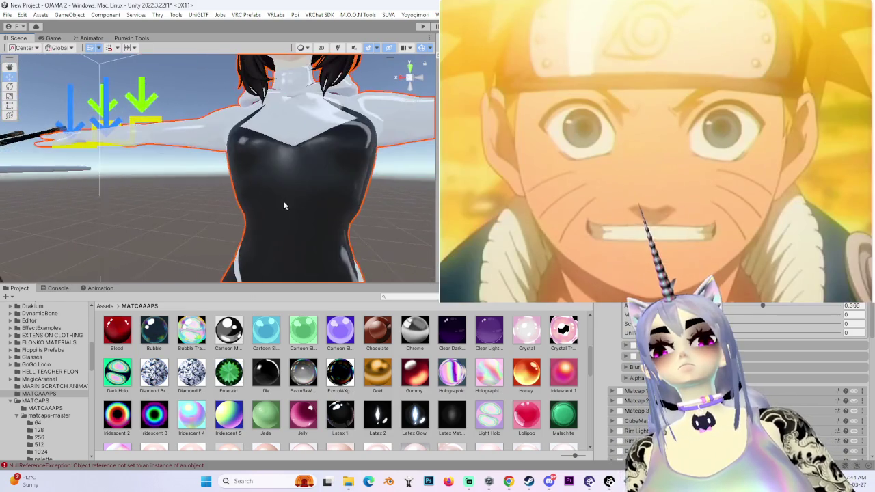
scroll(299, 211, "down", 5)
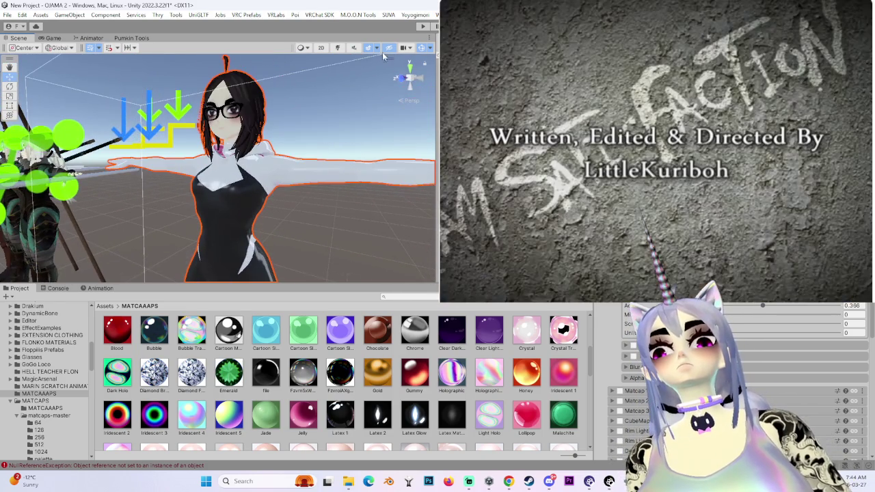
left_click(337, 47)
scroll(288, 226, "up", 5)
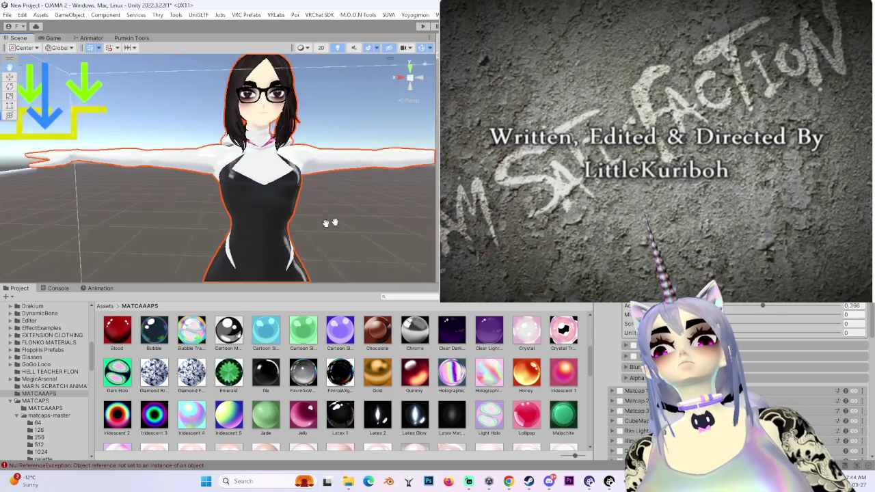
scroll(303, 196, "up", 3)
mouse_move(303, 206)
left_mouse_down()
mouse_move(254, 240)
mouse_move(274, 240)
left_mouse_up()
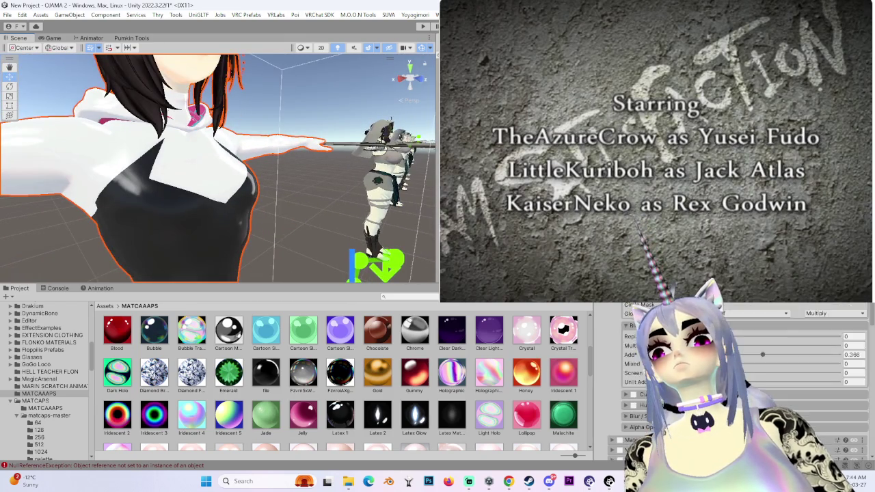
scroll(745, 383, "down", 5)
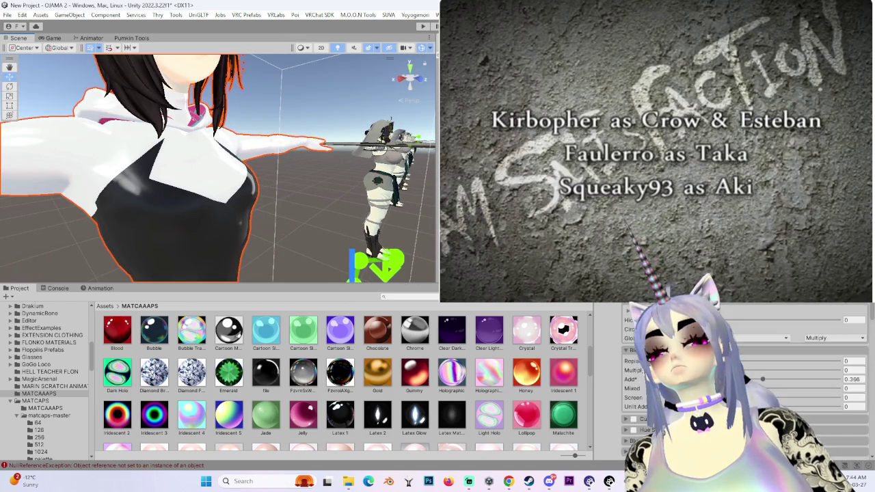
scroll(745, 383, "down", 5)
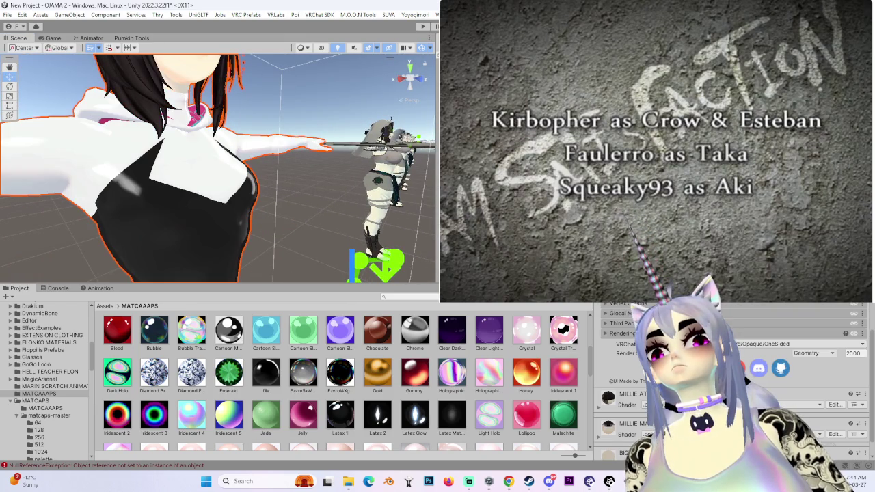
mouse_move(260, 171)
left_mouse_down()
mouse_move(214, 186)
mouse_move(253, 202)
mouse_move(272, 235)
mouse_move(247, 231)
left_mouse_up()
scroll(240, 191, "down", 3)
scroll(247, 190, "up", 3)
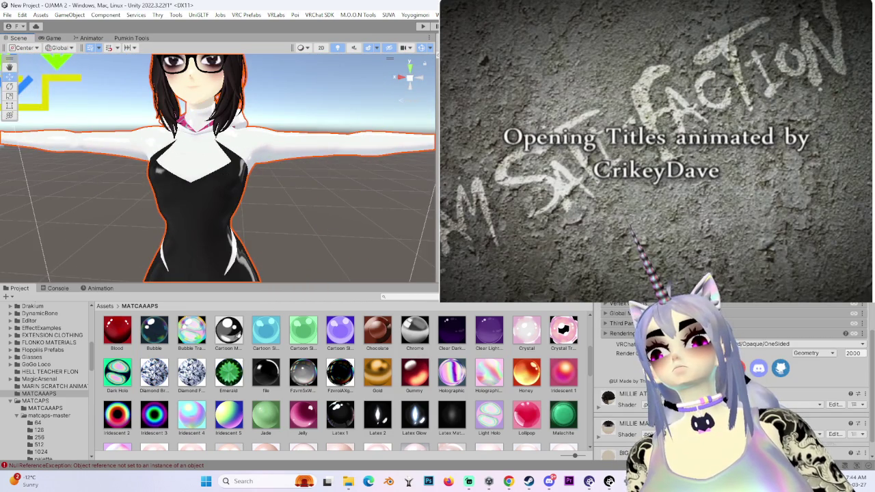
left_click_drag(177, 183, 158, 185)
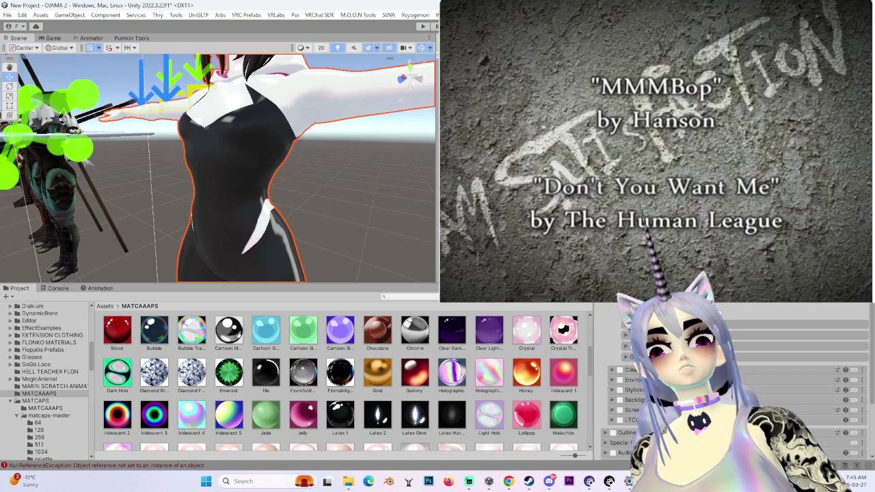
left_click_drag(158, 191, 176, 192)
scroll(250, 243, "up", 5)
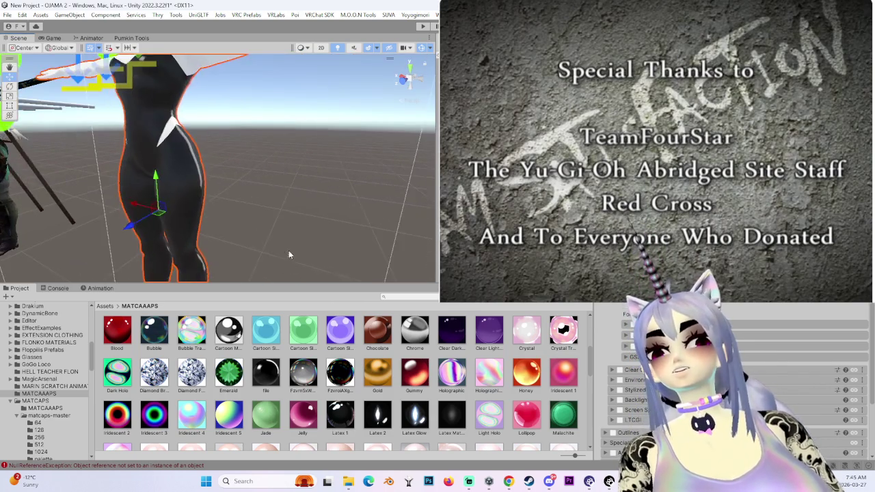
scroll(287, 250, "down", 2)
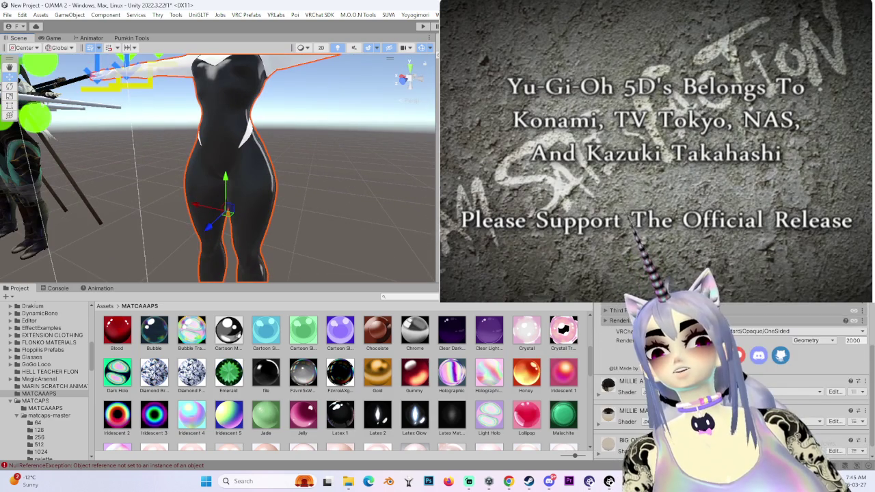
scroll(731, 383, "up", 5)
mouse_move(219, 164)
left_mouse_down()
mouse_move(285, 174)
mouse_move(188, 199)
left_mouse_up()
scroll(807, 369, "up", 5)
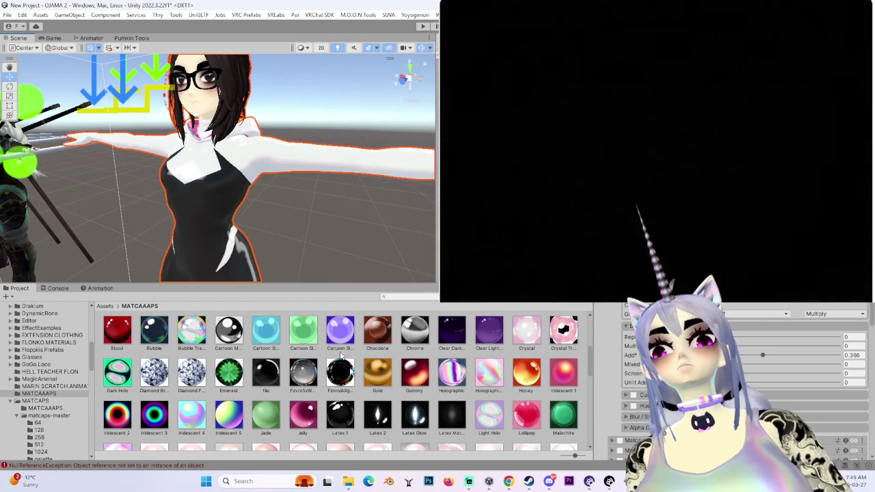
left_click(451, 414)
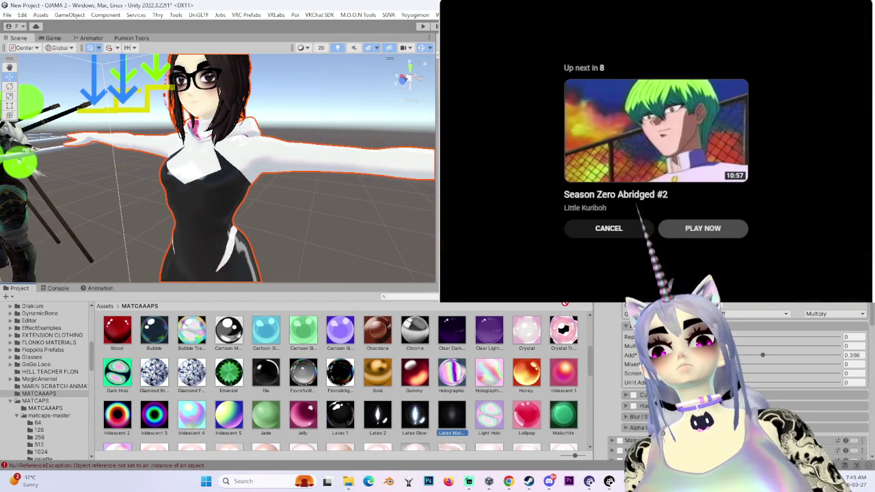
mouse_move(325, 255)
left_mouse_down()
mouse_move(190, 237)
mouse_move(240, 195)
mouse_move(229, 225)
mouse_move(230, 179)
mouse_move(171, 180)
mouse_move(150, 192)
mouse_move(260, 223)
mouse_move(260, 213)
left_mouse_up()
key("f")
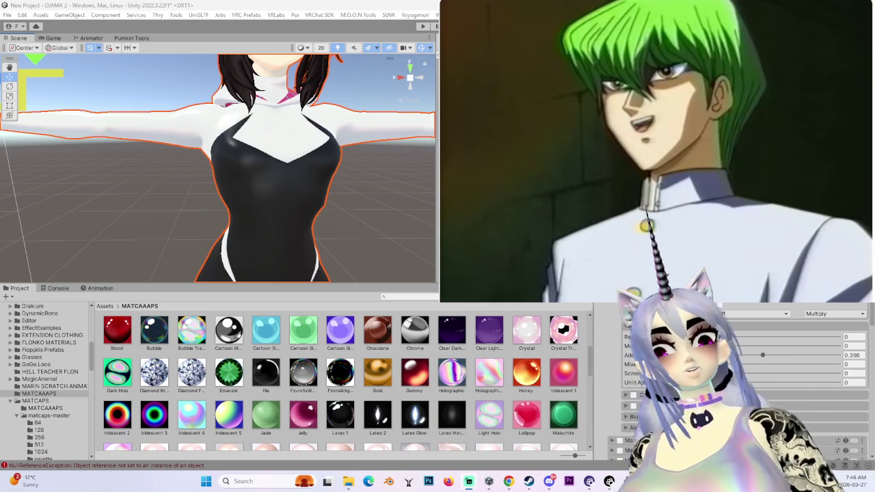
mouse_move(387, 225)
left_mouse_down()
mouse_move(263, 168)
mouse_move(336, 205)
mouse_move(297, 177)
mouse_move(266, 228)
mouse_move(274, 229)
left_mouse_up()
scroll(342, 380, "up", 1)
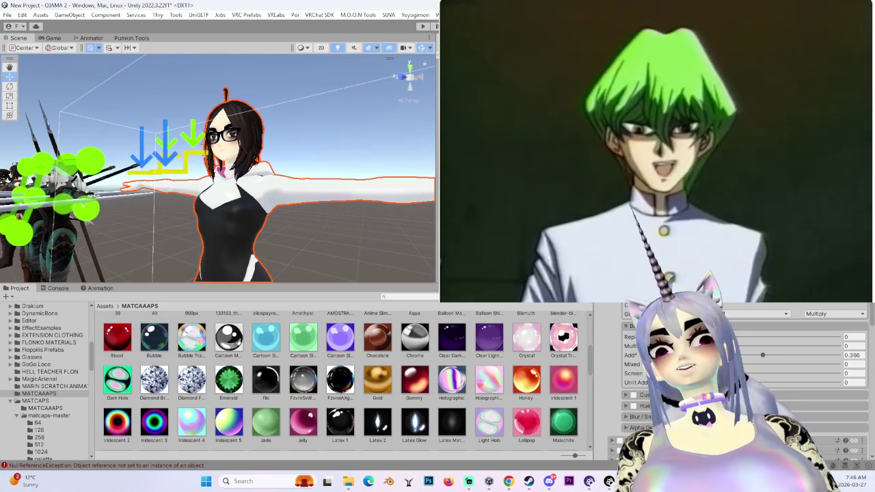
scroll(301, 207, "up", 5)
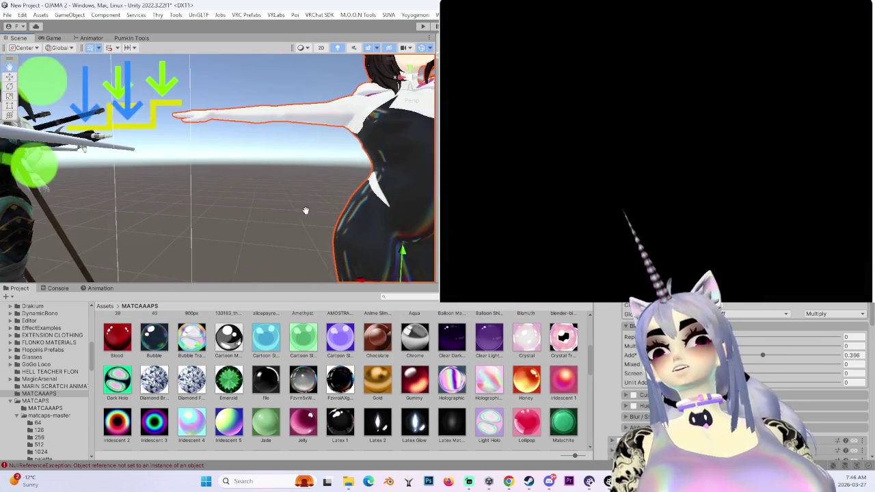
mouse_move(317, 212)
left_mouse_down()
mouse_move(206, 195)
mouse_move(172, 220)
mouse_move(164, 170)
mouse_move(285, 173)
mouse_move(235, 221)
mouse_move(315, 233)
mouse_move(238, 230)
mouse_move(374, 241)
mouse_move(234, 161)
mouse_move(274, 164)
left_mouse_up()
scroll(212, 205, "down", 3)
scroll(205, 171, "up", 2)
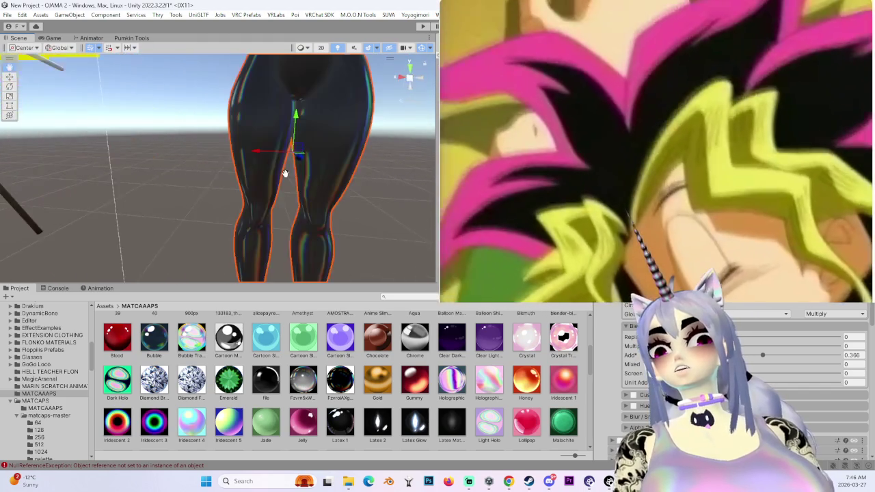
scroll(286, 173, "down", 3)
scroll(274, 164, "down", 2)
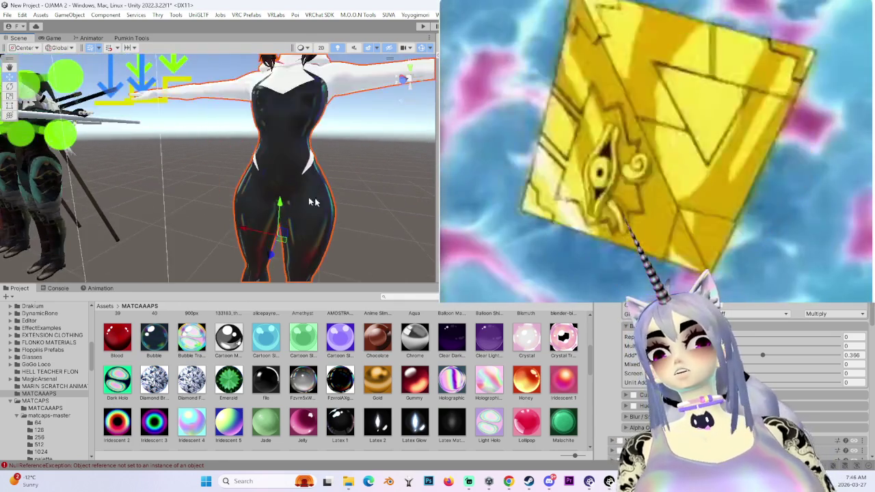
mouse_move(763, 355)
left_mouse_down()
mouse_move(746, 356)
mouse_move(762, 355)
left_mouse_up()
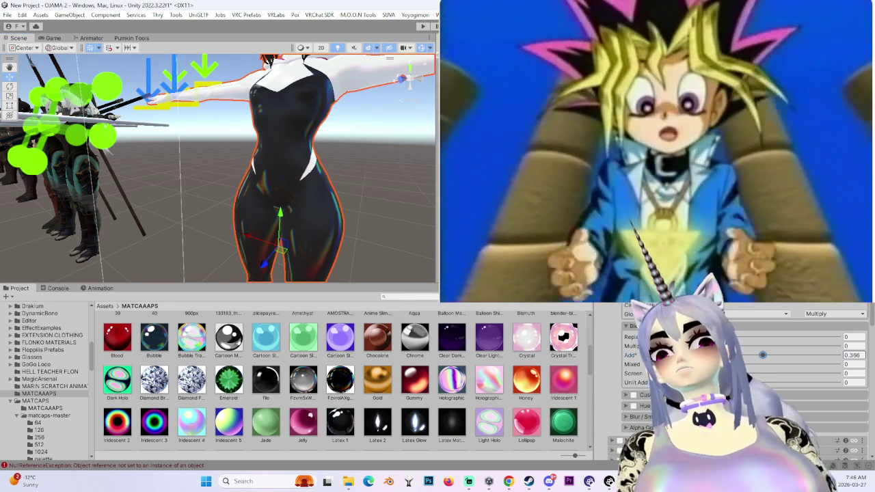
mouse_move(324, 232)
left_mouse_down()
mouse_move(288, 202)
mouse_move(329, 216)
left_mouse_up()
scroll(330, 216, "up", 2)
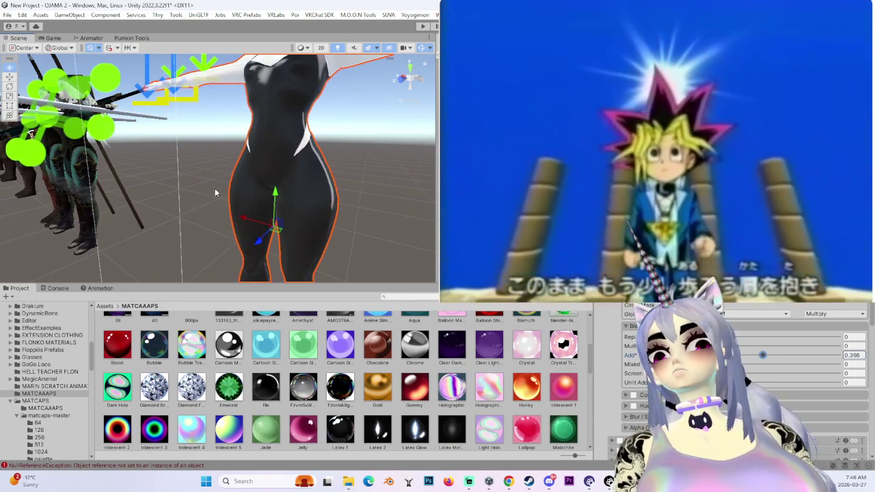
scroll(260, 199, "down", 3)
scroll(260, 199, "up", 4)
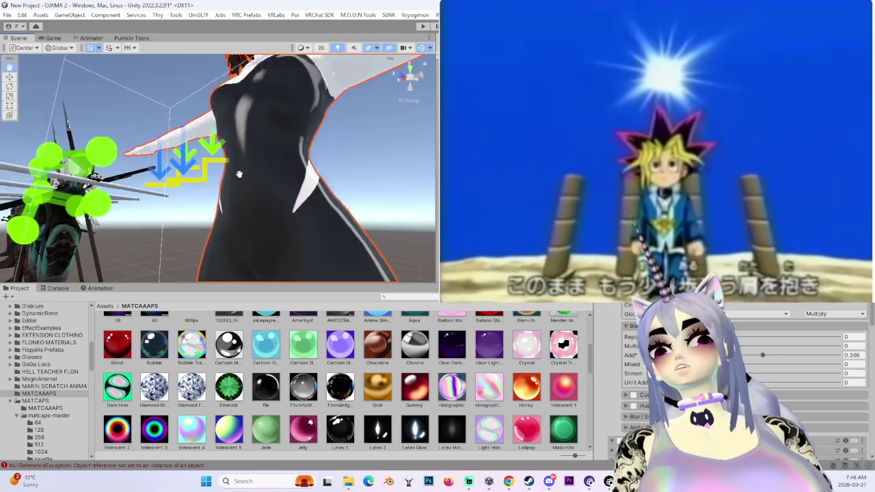
mouse_move(260, 199)
left_mouse_down()
mouse_move(237, 180)
mouse_move(329, 192)
mouse_move(375, 217)
left_mouse_up()
scroll(375, 216, "up", 3)
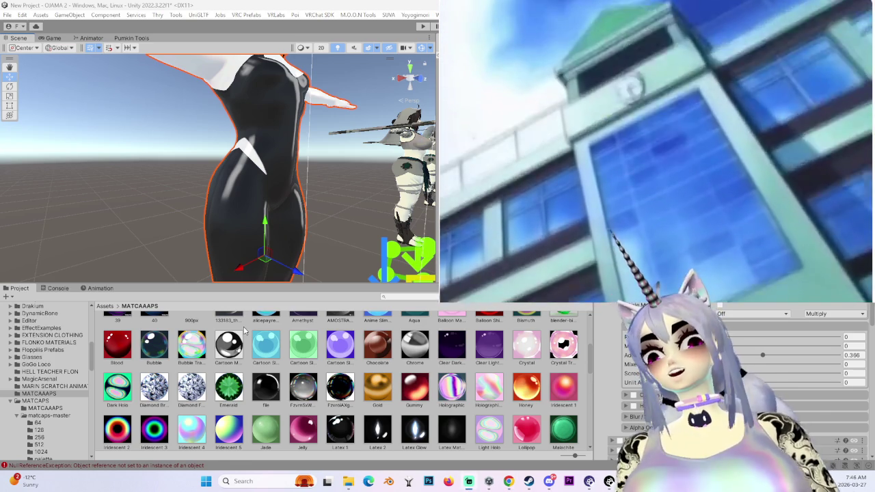
scroll(441, 386, "down", 2)
scroll(431, 390, "down", 2)
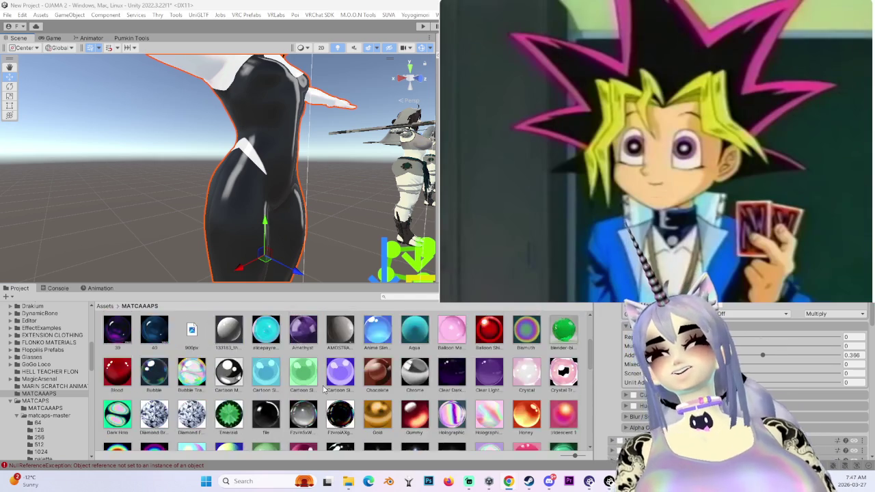
- Orbit around the avatar's face, front and torso, then frame the whole avatar with F
scroll(328, 400, "down", 5)
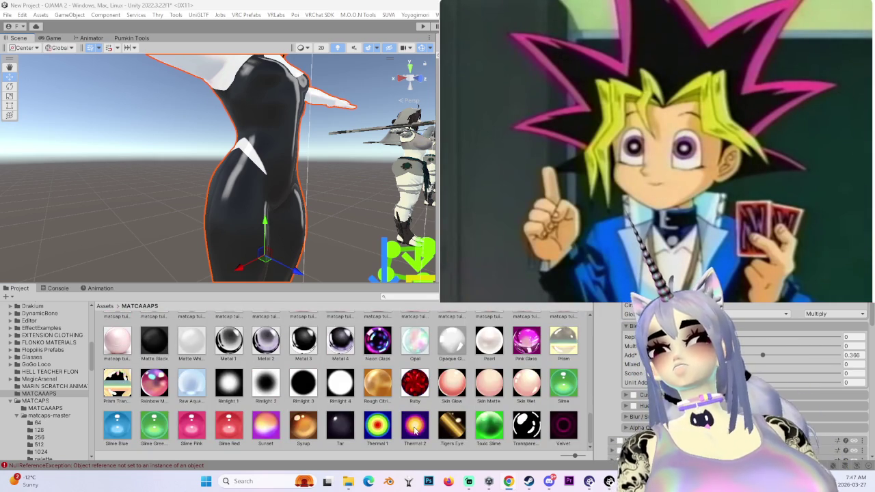
mouse_move(307, 205)
left_mouse_down()
mouse_move(199, 216)
mouse_move(252, 228)
mouse_move(220, 194)
mouse_move(247, 164)
left_mouse_up()
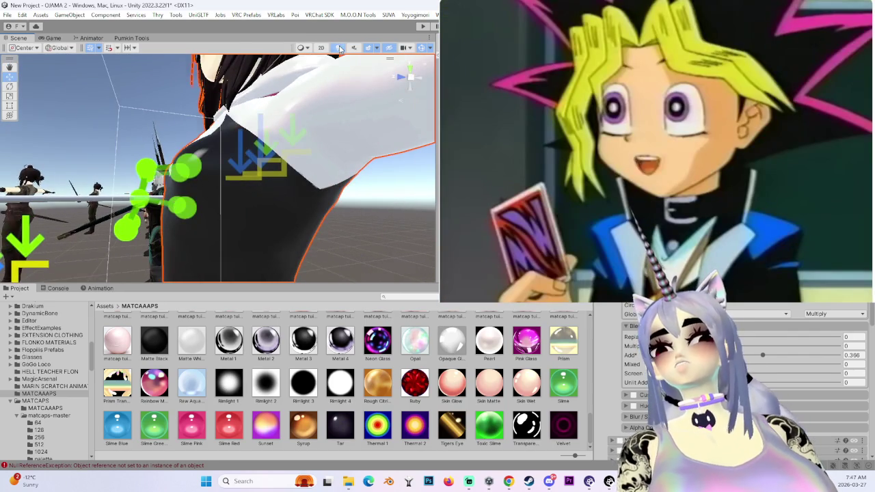
left_click_drag(321, 110, 300, 222)
mouse_move(331, 260)
left_mouse_down()
mouse_move(275, 231)
mouse_move(321, 232)
mouse_move(296, 229)
left_mouse_up()
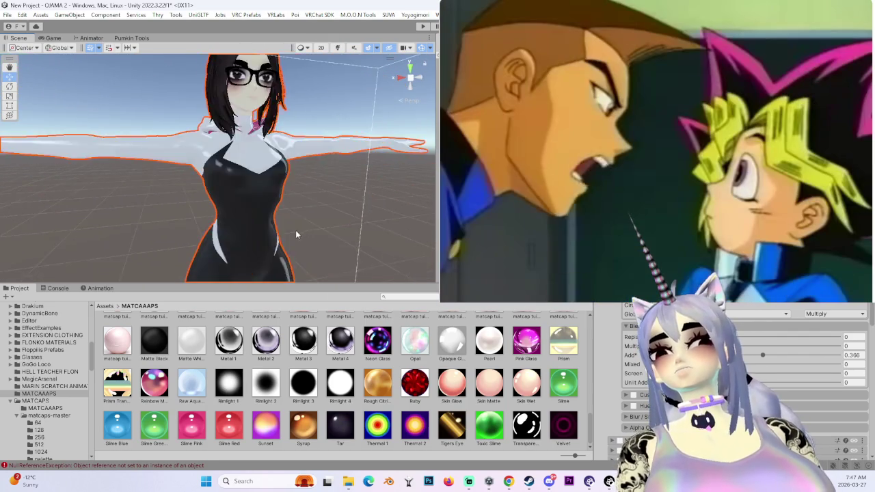
scroll(295, 230, "up", 3)
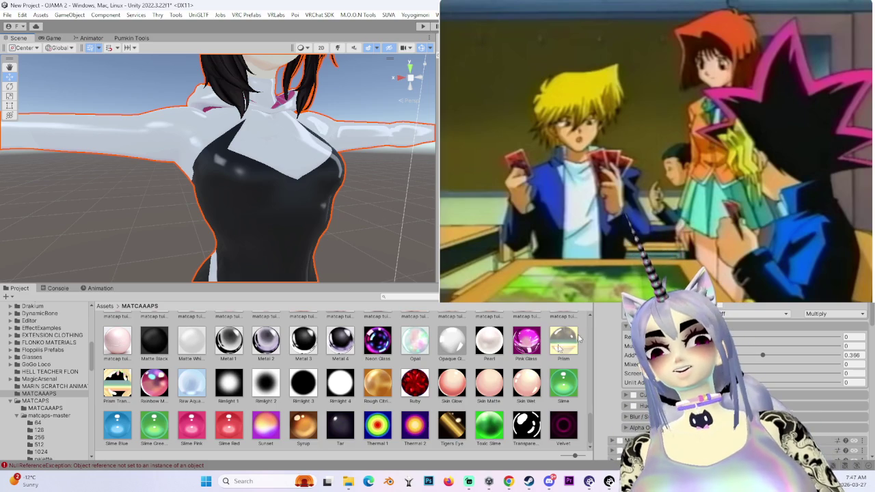
scroll(465, 424, "up", 3)
scroll(463, 426, "up", 5)
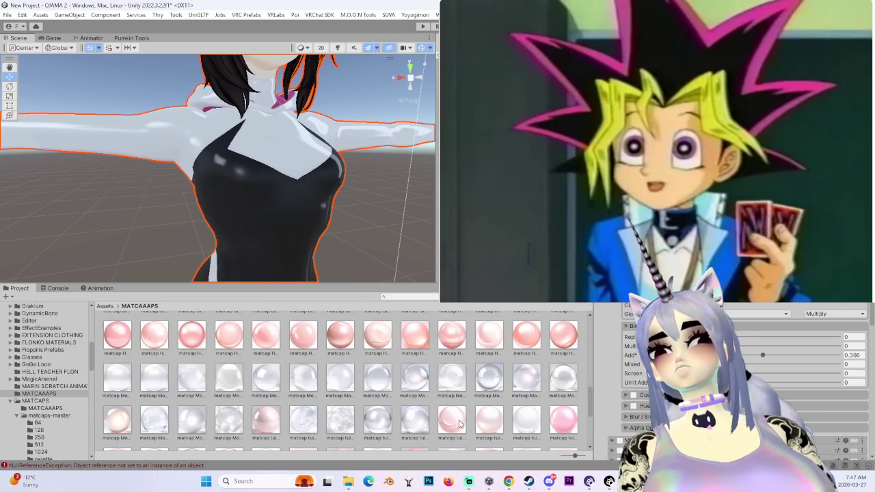
scroll(443, 419, "down", 3)
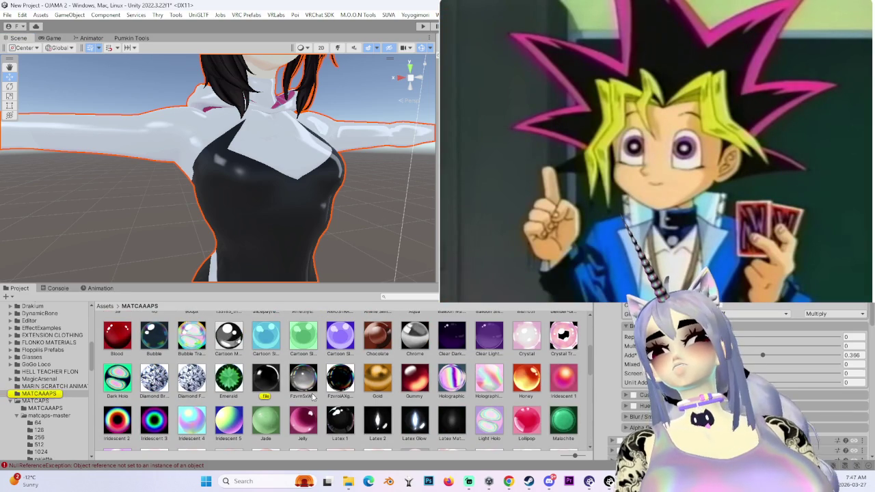
scroll(349, 424, "up", 1)
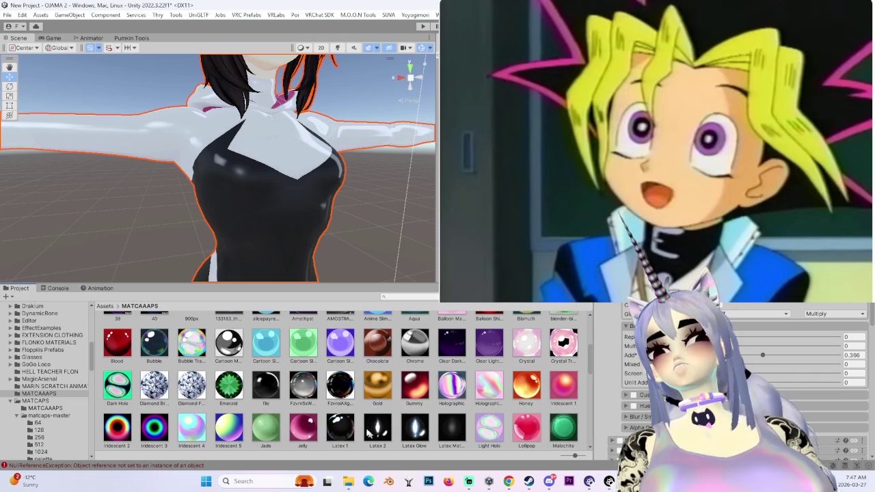
scroll(462, 431, "up", 1)
mouse_move(367, 233)
left_mouse_down()
mouse_move(196, 211)
mouse_move(226, 230)
left_mouse_up()
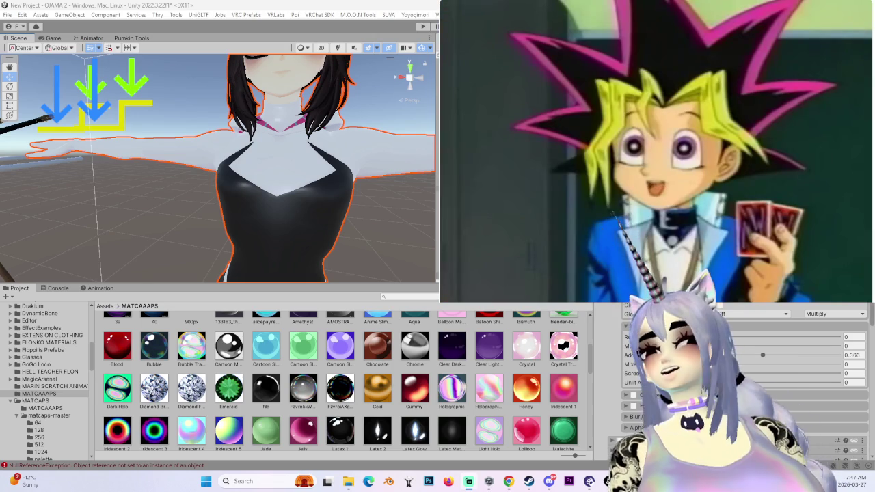
key("f")
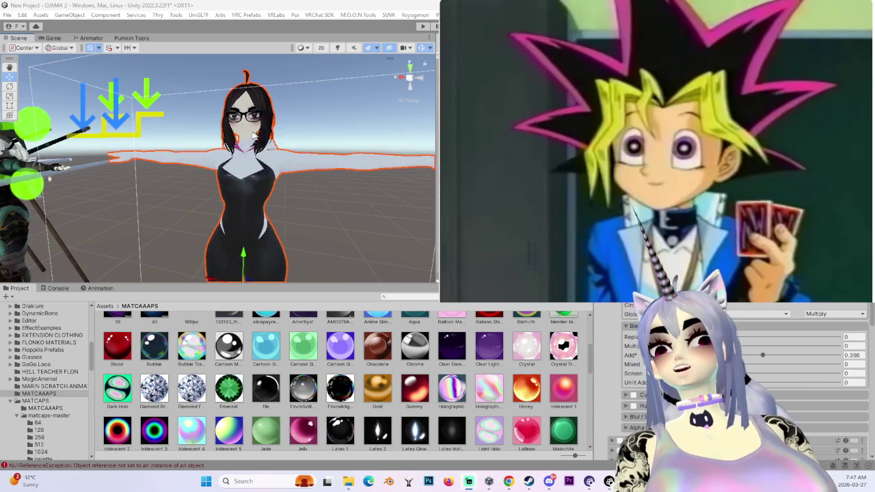
- Inspect the glossy latex suit on the torso and locate the suit's matcap texture
scroll(227, 221, "up", 3)
mouse_move(227, 221)
left_mouse_down()
mouse_move(146, 175)
mouse_move(226, 274)
mouse_move(361, 368)
left_mouse_up()
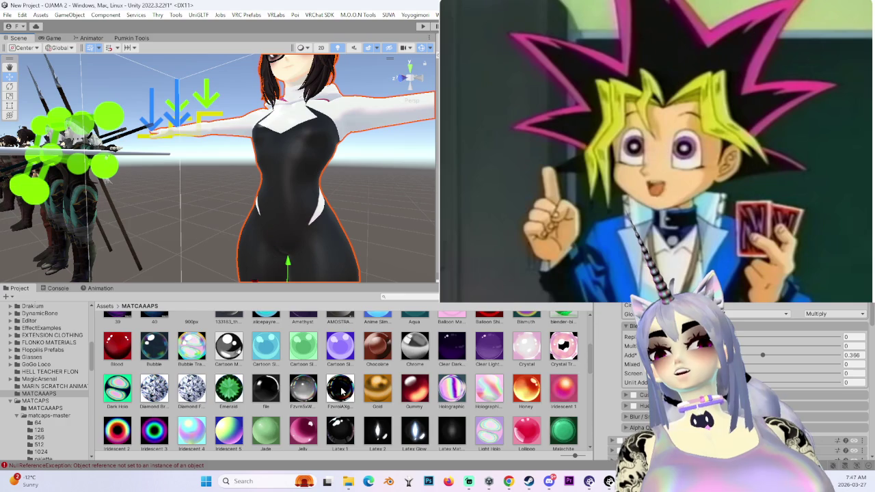
scroll(342, 391, "down", 10)
scroll(261, 410, "down", 5)
scroll(387, 444, "up", 1)
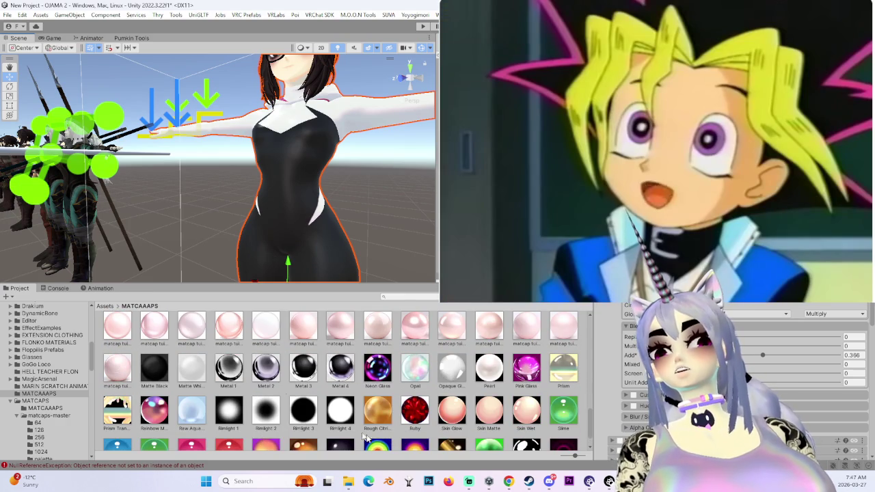
scroll(303, 372, "up", 10)
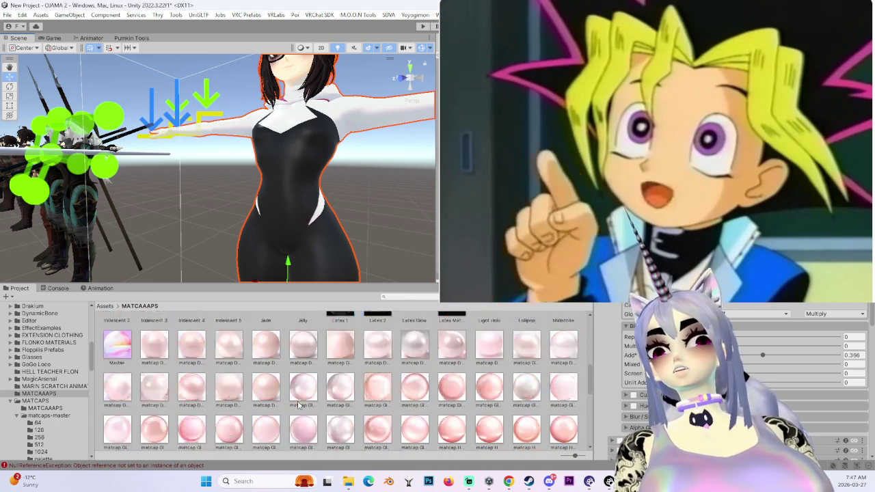
scroll(303, 215, "up", 3)
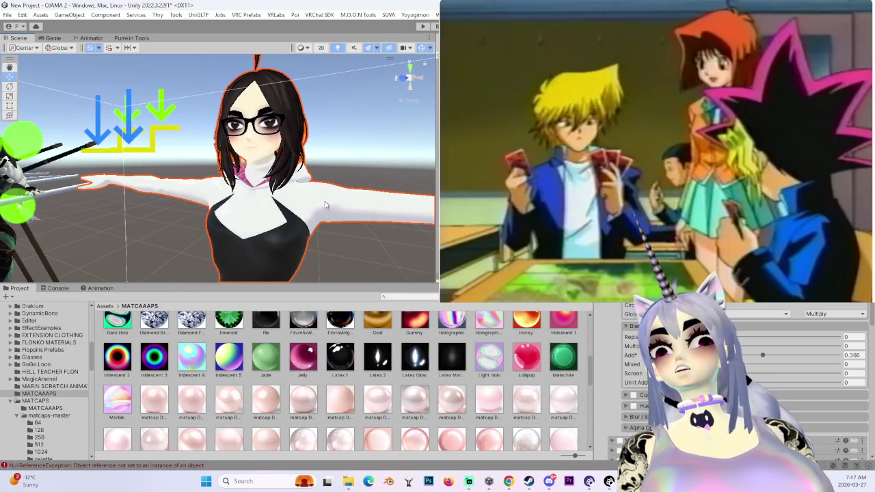
scroll(303, 215, "up", 5)
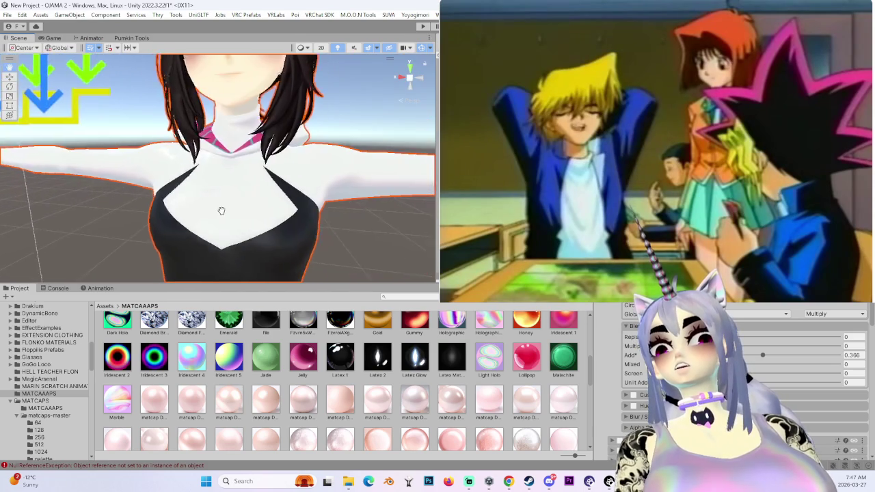
left_click_drag(182, 214, 249, 212)
scroll(250, 212, "down", 5)
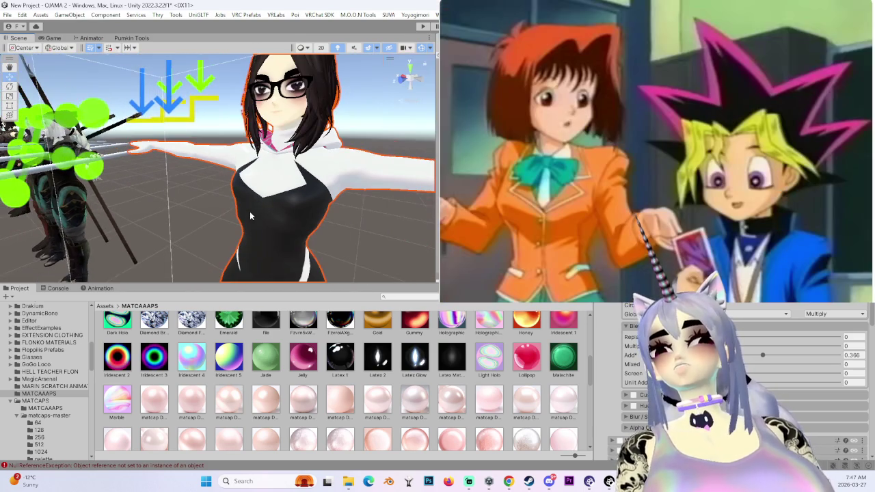
left_click(752, 322)
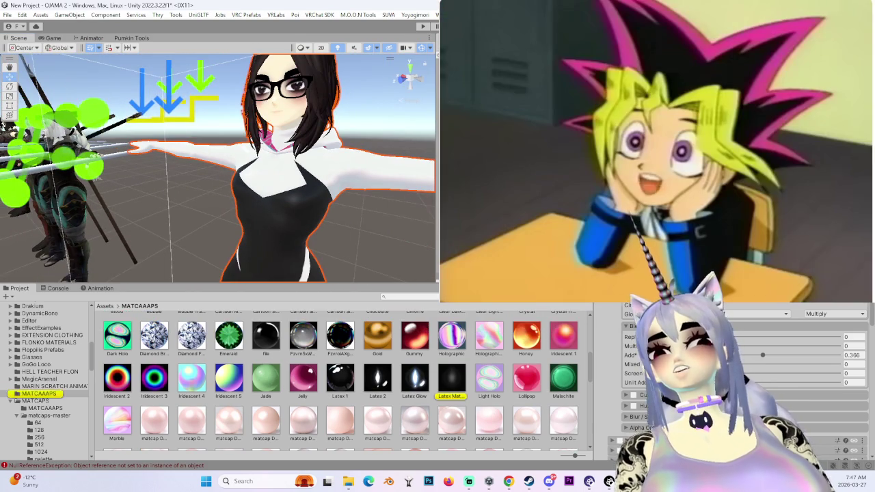
scroll(333, 344, "up", 1)
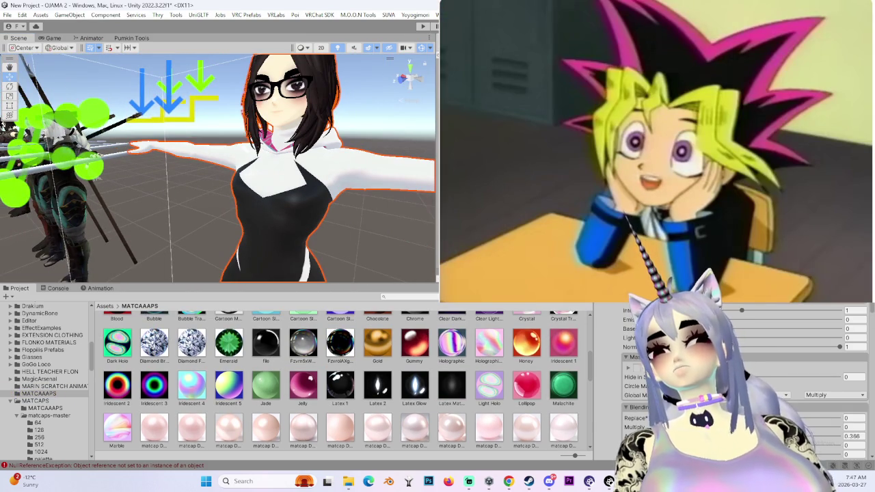
mouse_move(215, 225)
left_mouse_down()
mouse_move(232, 205)
mouse_move(212, 208)
mouse_move(342, 219)
mouse_move(126, 186)
mouse_move(159, 184)
mouse_move(144, 200)
mouse_move(97, 212)
mouse_move(264, 221)
mouse_move(177, 182)
mouse_move(175, 165)
mouse_move(236, 217)
mouse_move(323, 162)
mouse_move(297, 204)
mouse_move(311, 216)
mouse_move(331, 171)
left_mouse_up()
scroll(260, 219, "down", 2)
scroll(255, 218, "up", 2)
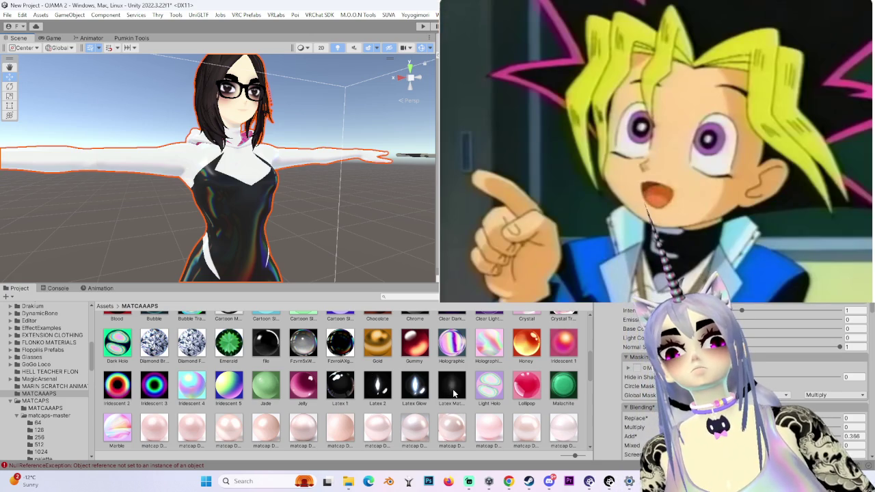
- Look over the glossy suit, centre the avatar with F, and scroll to the Playable Layers
scroll(258, 350, "up", 1)
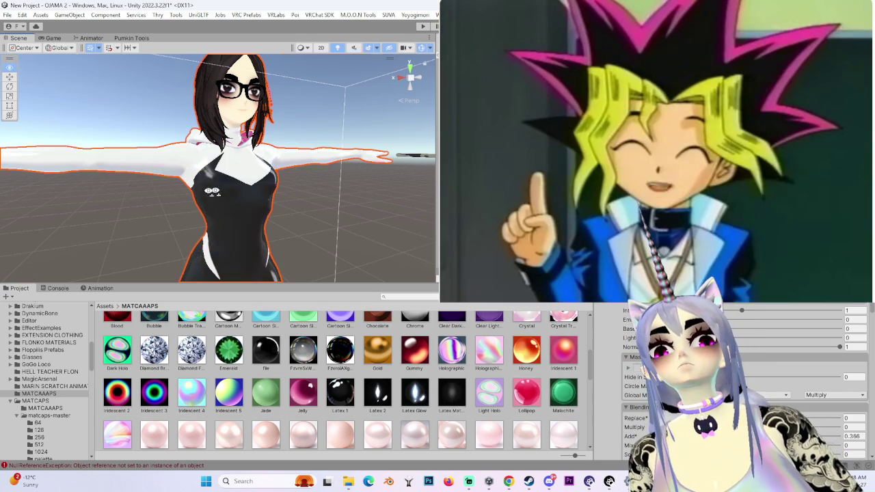
scroll(173, 182, "up", 5)
scroll(165, 169, "down", 3)
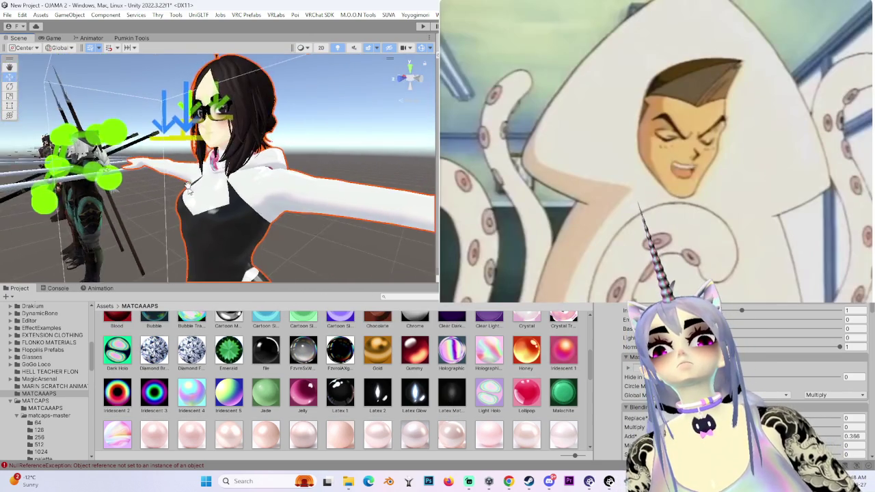
scroll(178, 173, "up", 3)
left_click_drag(178, 172, 286, 180)
key("f")
scroll(334, 166, "up", 4)
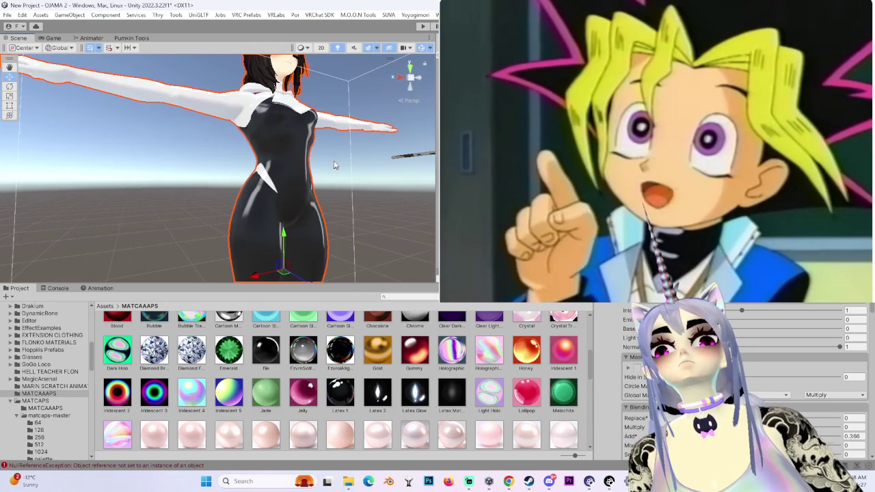
scroll(335, 167, "down", 3)
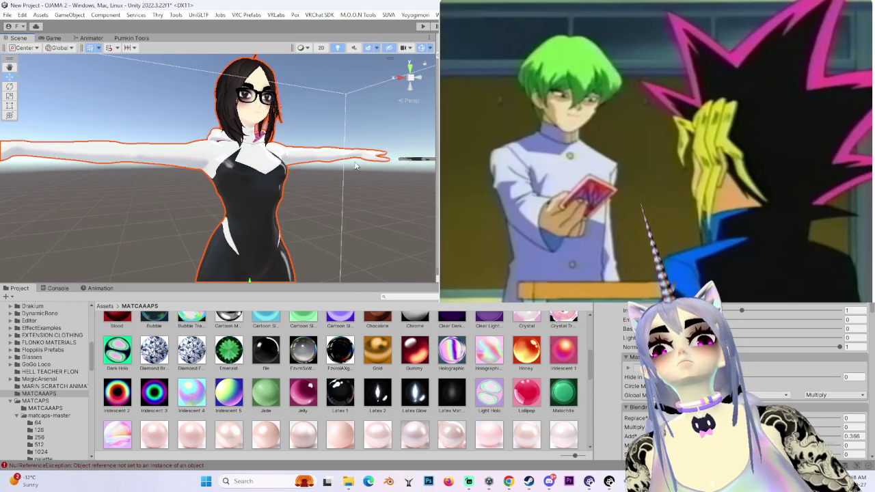
scroll(354, 165, "up", 2)
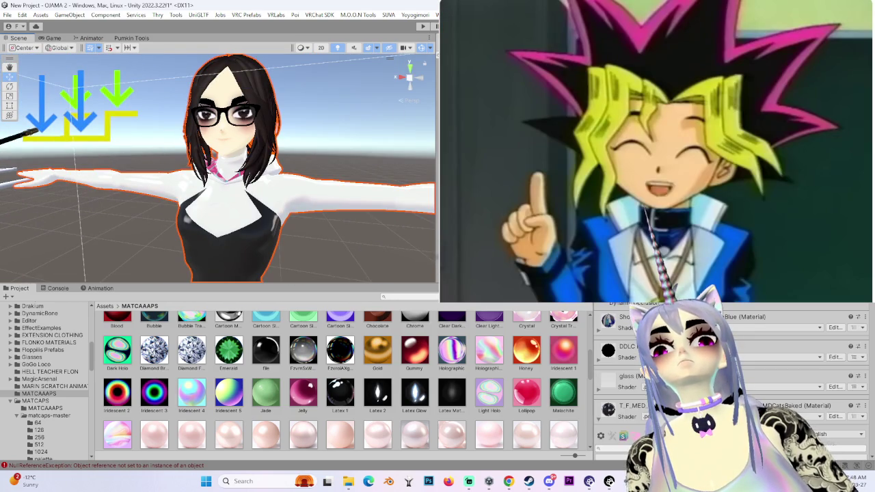
scroll(732, 370, "down", 10)
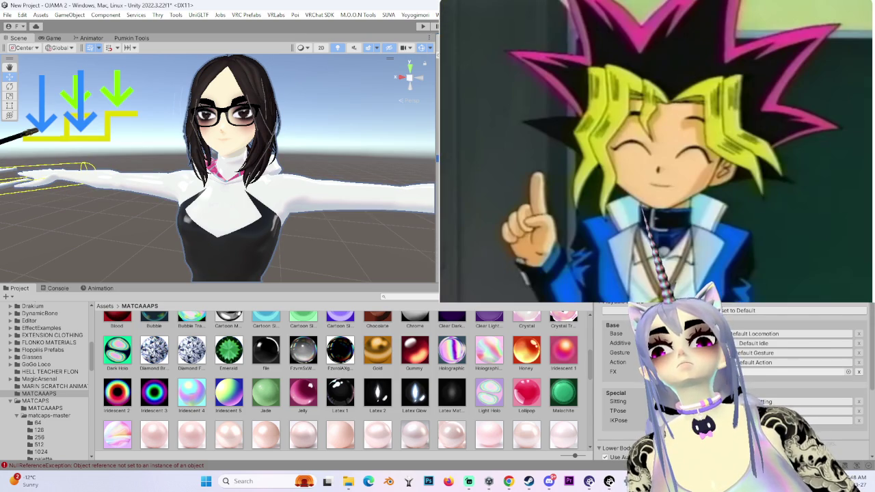
left_click(736, 305)
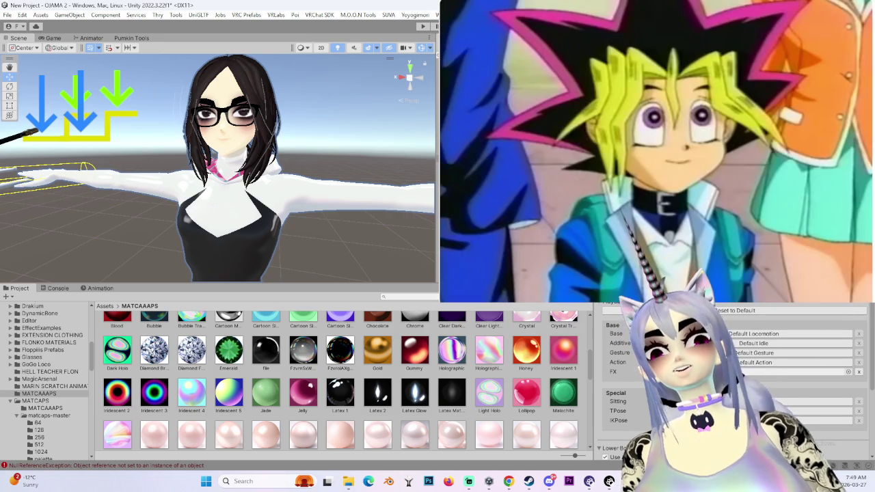
left_click(737, 308)
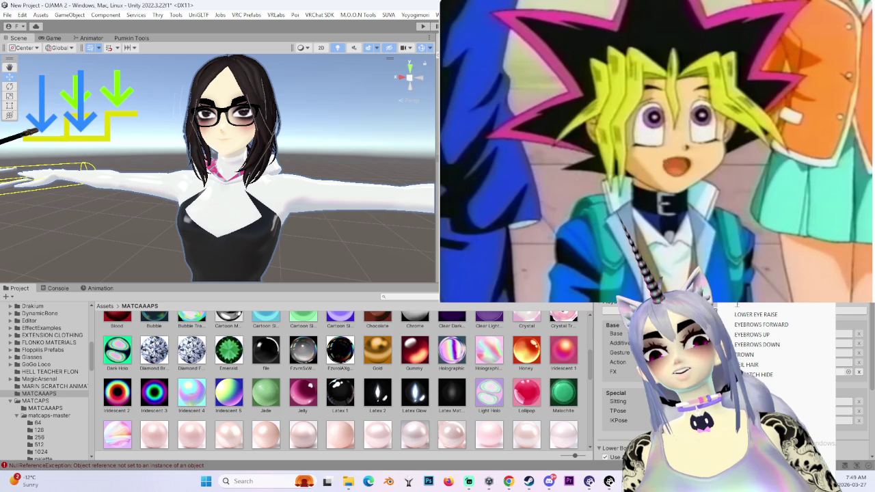
scroll(737, 308, "down", 10)
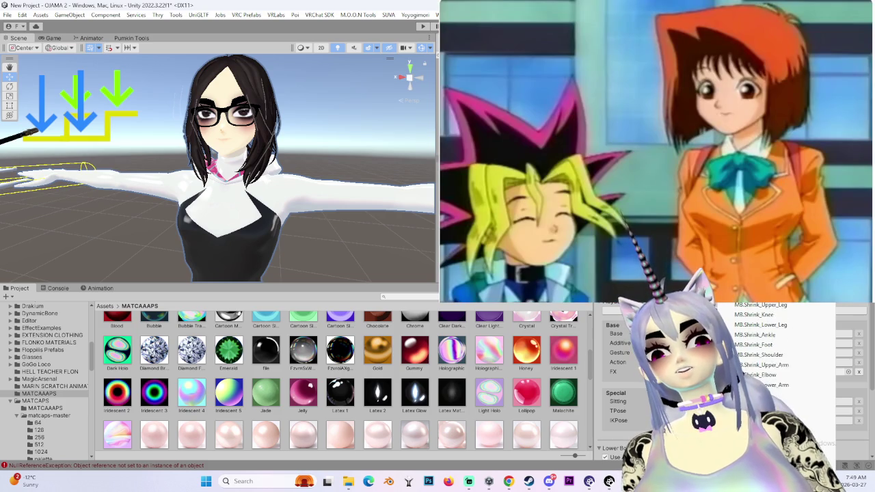
scroll(759, 339, "up", 10)
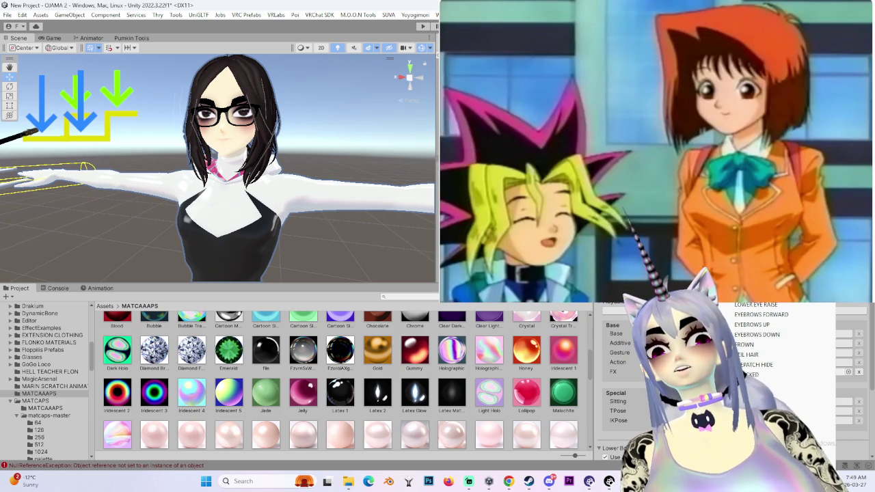
scroll(759, 338, "down", 10)
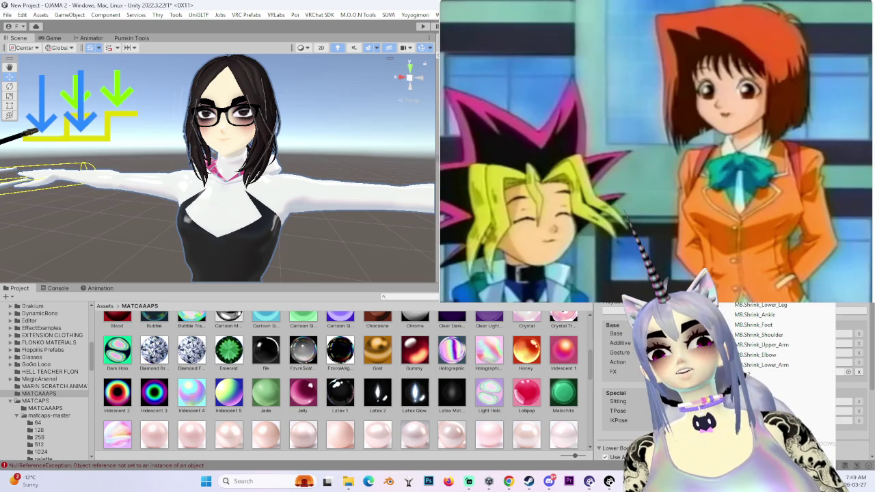
scroll(760, 335, "down", 1)
left_click(611, 315)
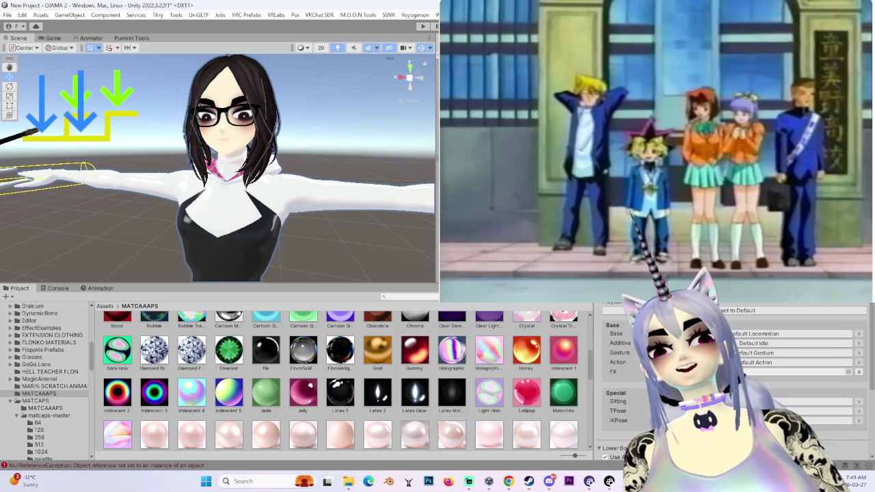
mouse_move(353, 221)
left_mouse_down()
mouse_move(226, 180)
mouse_move(131, 180)
mouse_move(202, 157)
mouse_move(193, 140)
mouse_move(224, 167)
mouse_move(164, 165)
mouse_move(126, 148)
mouse_move(255, 180)
mouse_move(228, 175)
mouse_move(259, 192)
mouse_move(252, 196)
mouse_move(301, 191)
mouse_move(265, 189)
mouse_move(395, 133)
mouse_move(321, 161)
mouse_move(257, 159)
mouse_move(273, 153)
left_mouse_up()
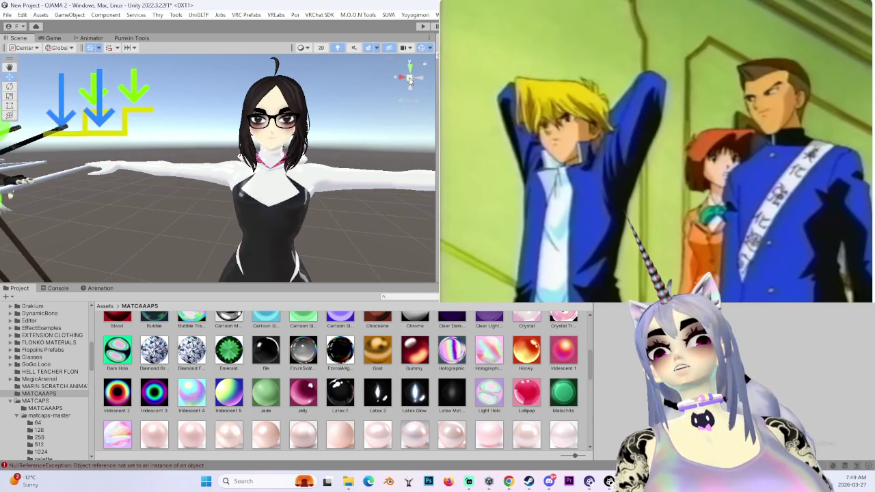
- View the selected avatar front-on, then in perspective, and ping its 'millie params' asset
left_click(411, 80)
scroll(299, 188, "up", 5)
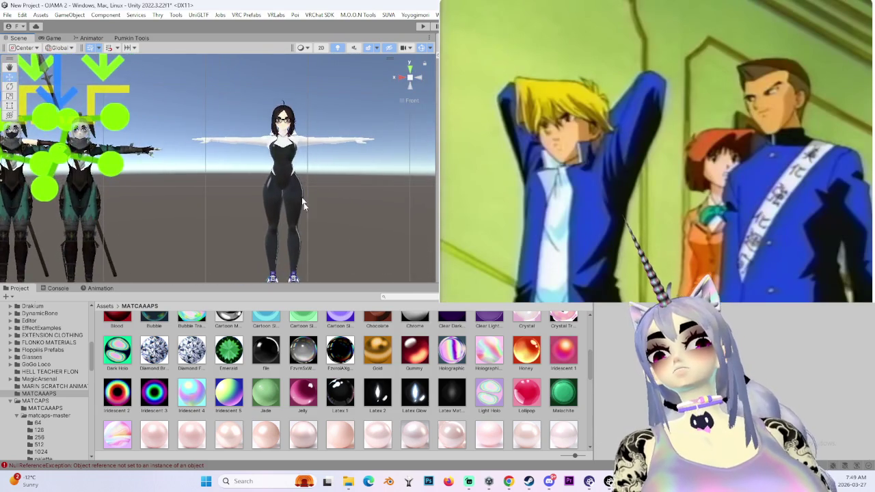
scroll(296, 191, "down", 5)
left_click(246, 158)
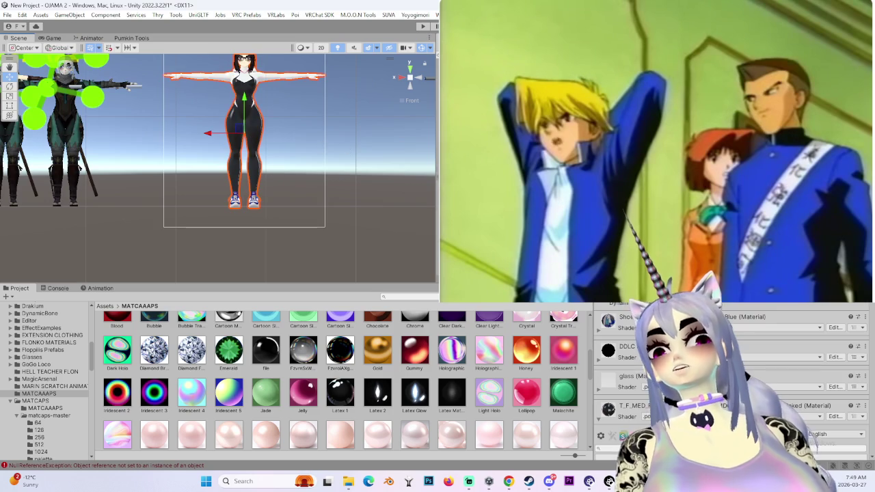
scroll(231, 175, "up", 5)
key("f")
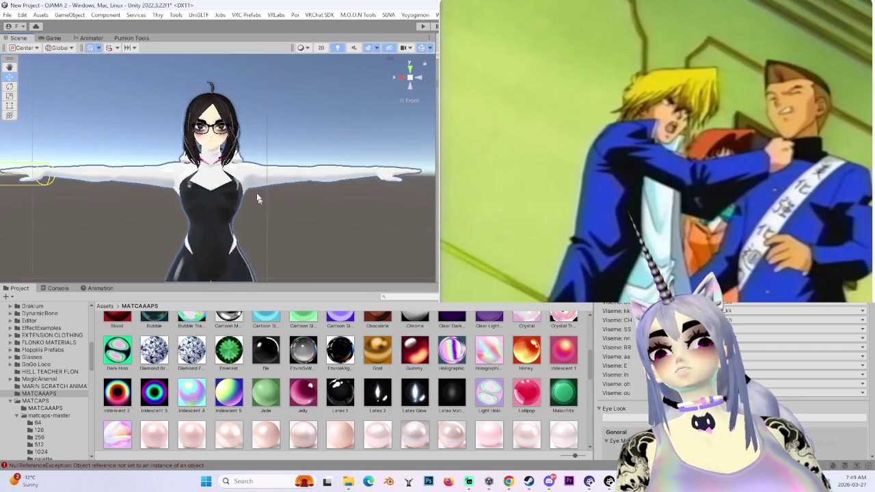
scroll(262, 212, "up", 6)
mouse_move(298, 219)
left_mouse_down()
mouse_move(277, 220)
mouse_move(300, 215)
left_mouse_up()
left_click_drag(409, 77, 400, 78)
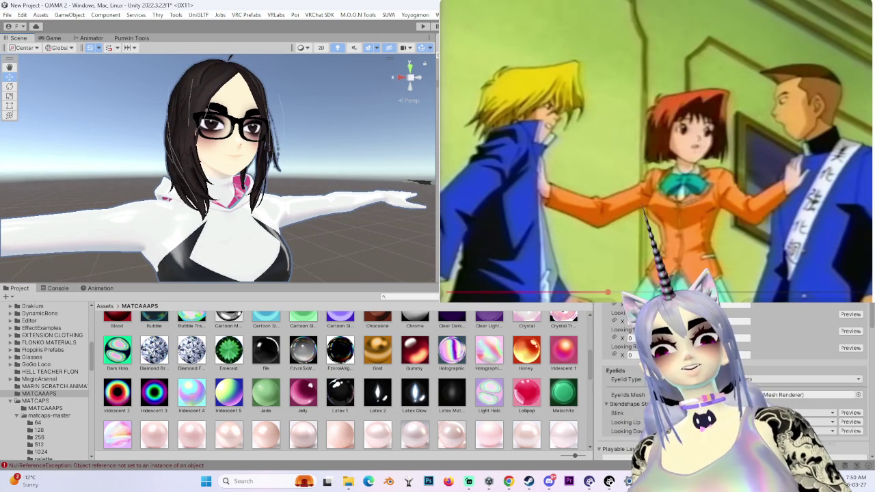
scroll(732, 383, "down", 10)
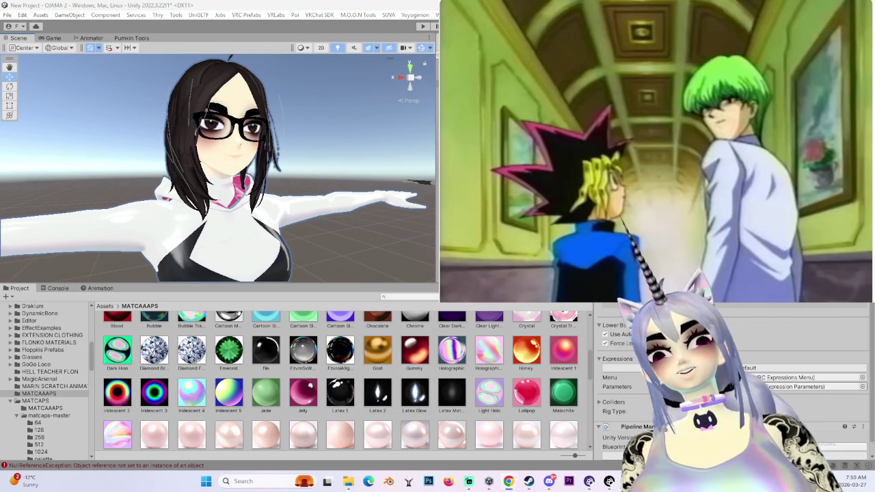
left_click(807, 386)
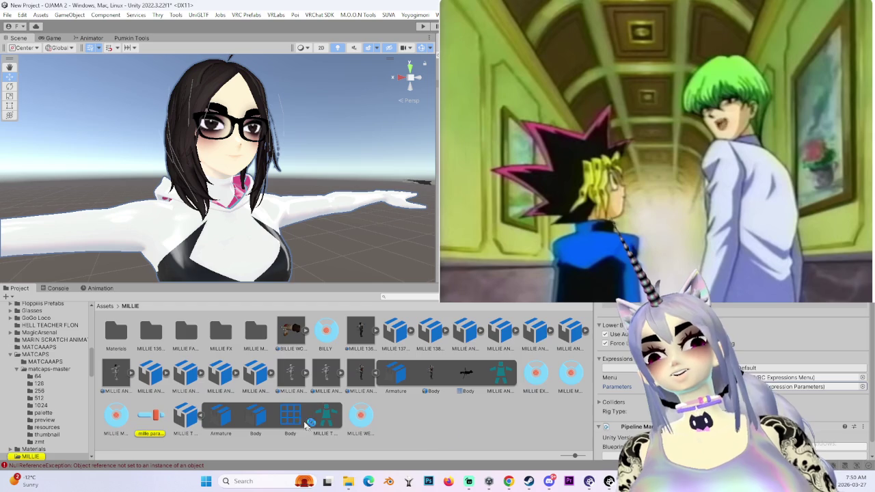
- Add a new parameter below 2H in the avatar's expression parameters
left_click(847, 328)
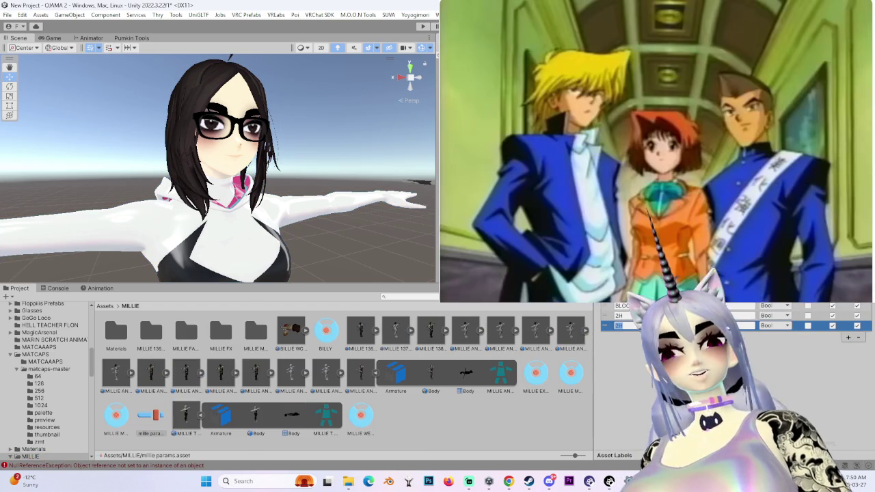
key("Return")
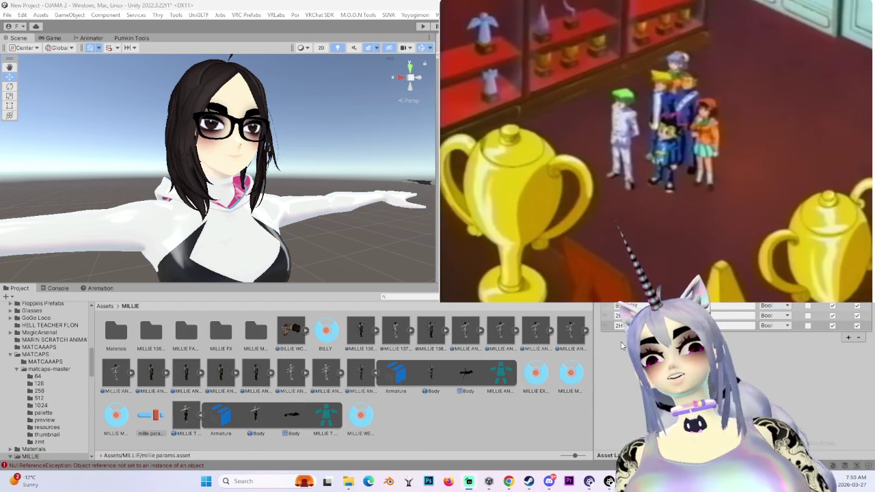
left_click(627, 326)
type("GUN")
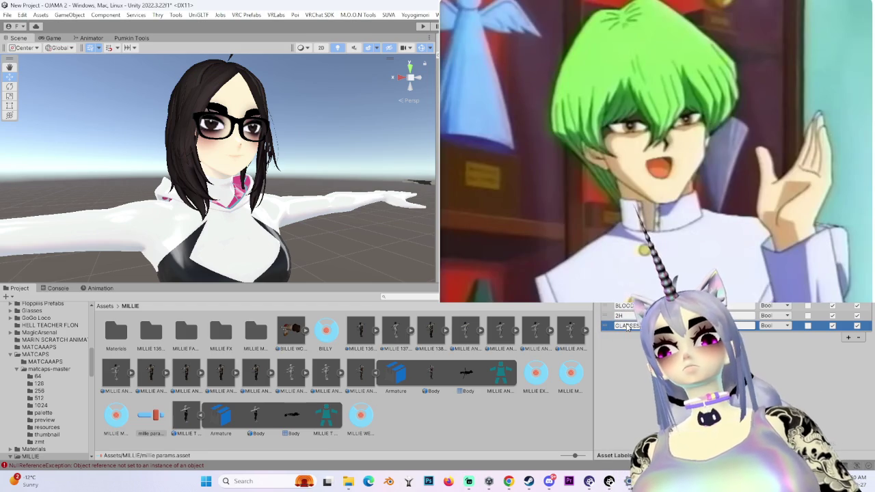
left_click_drag(627, 326, 597, 328)
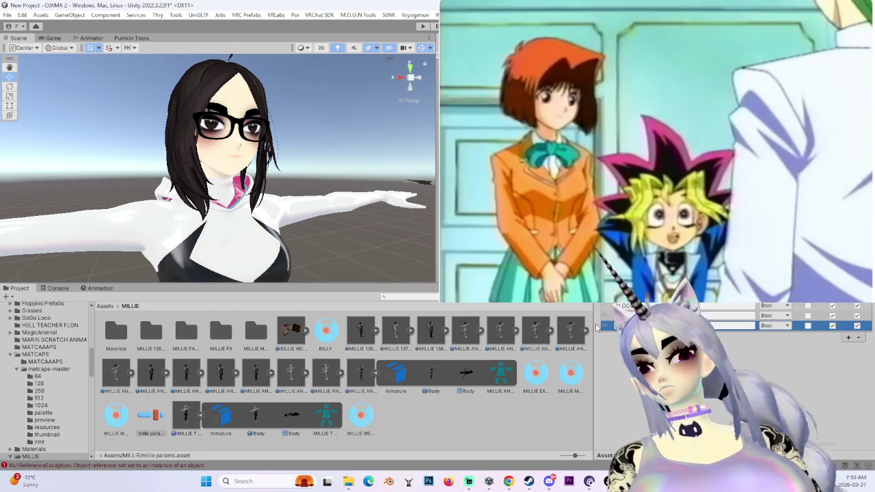
- Select the avatar model and frame it in the Scene view
left_click(391, 211)
key("f")
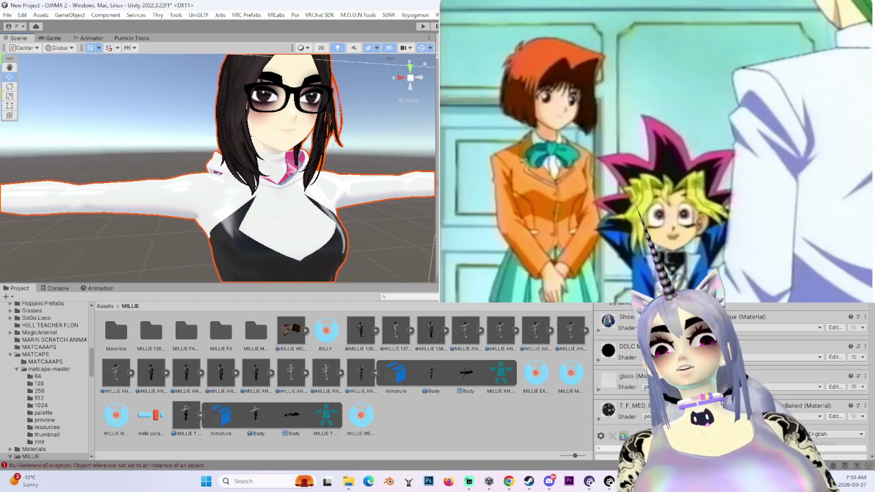
scroll(732, 383, "up", 10)
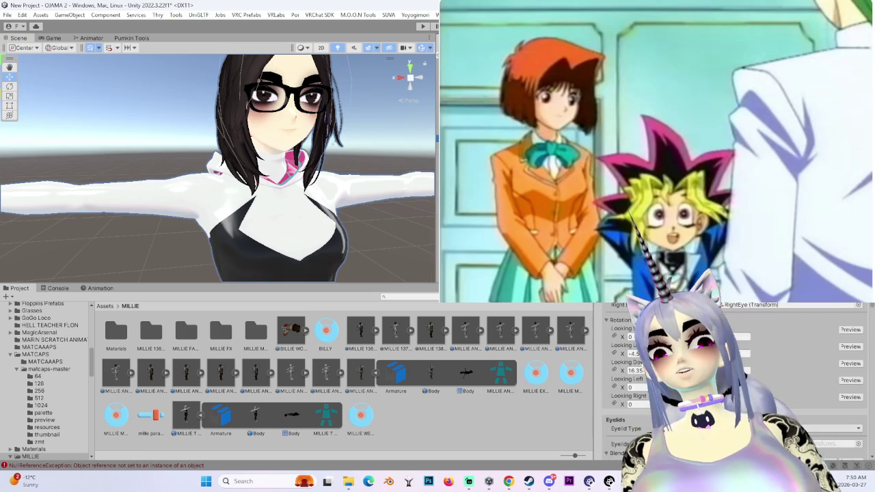
- Open the MILLIE FX 2 controller and add a Bool parameter named GLASSES
double_click(786, 445)
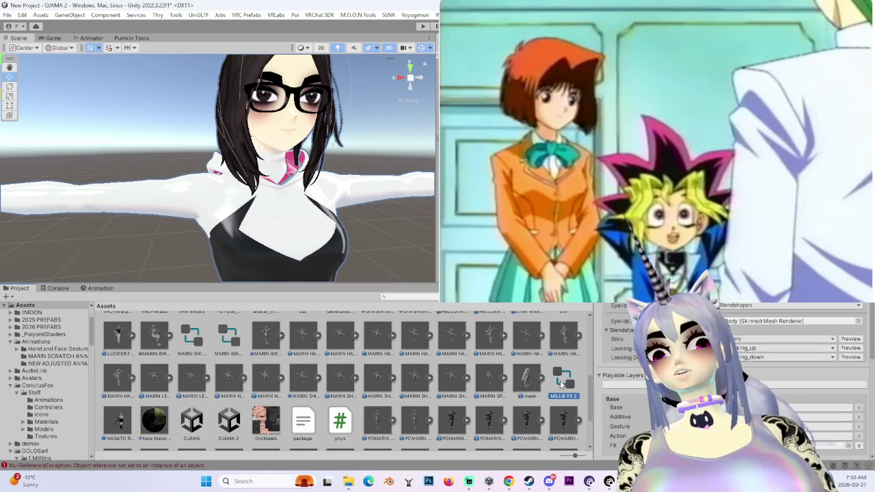
left_click(89, 38)
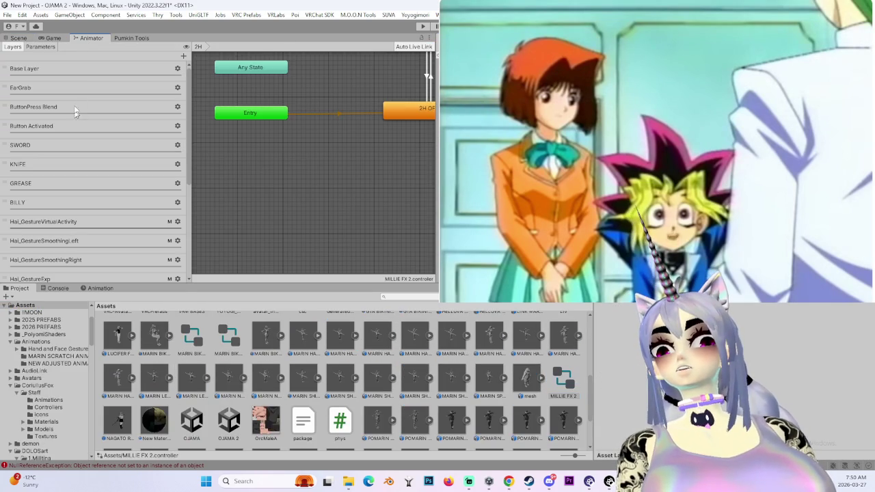
left_click(181, 55)
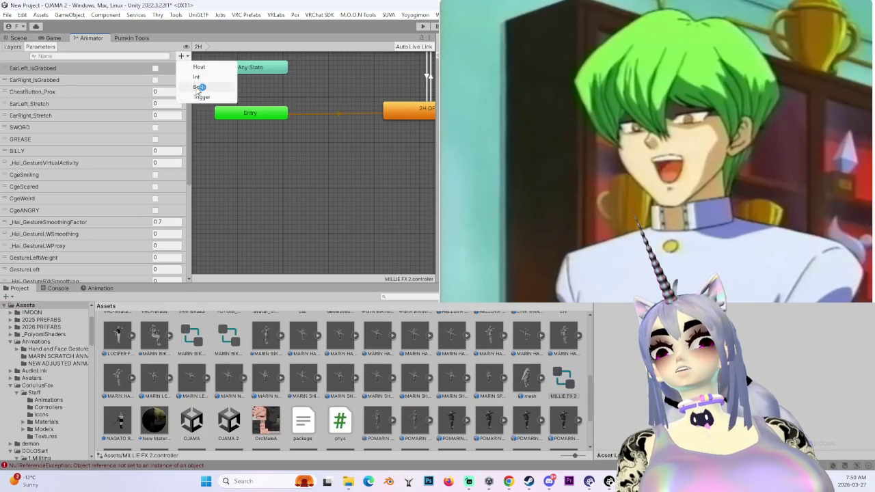
key("Escape")
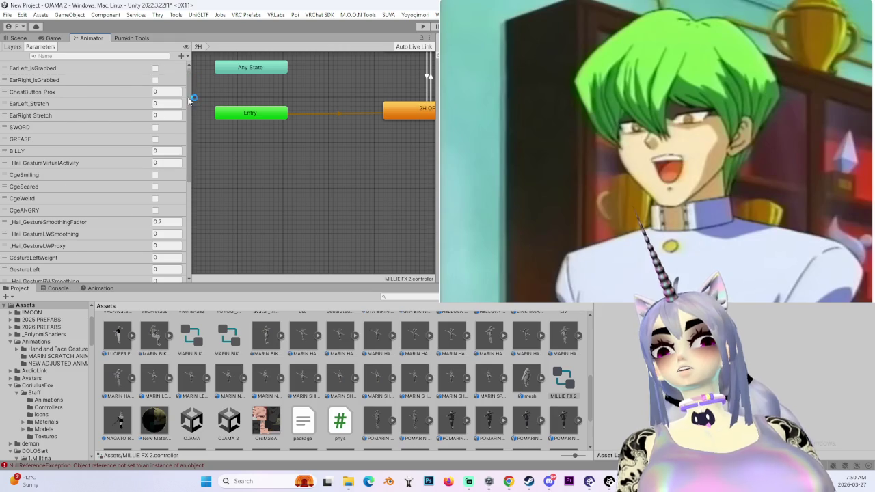
left_click_drag(192, 96, 20, 277)
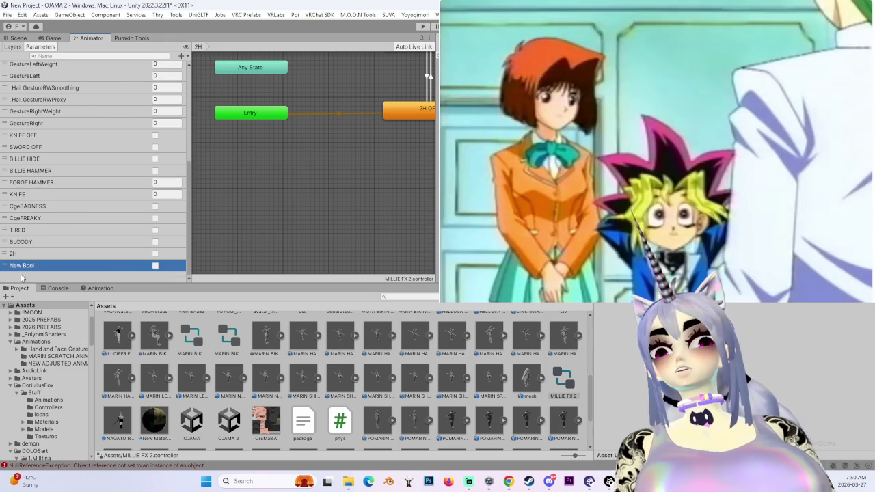
double_click(36, 267)
type("GLASSES")
key("Return")
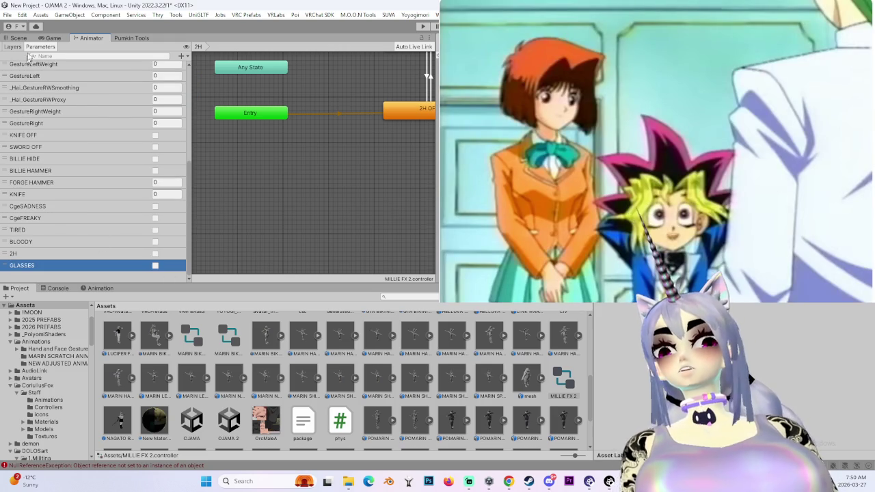
- Add a new layer named GLASSES and check the 2H layer's ON clip for reference
left_click(13, 47)
left_click_drag(188, 74, 217, 244)
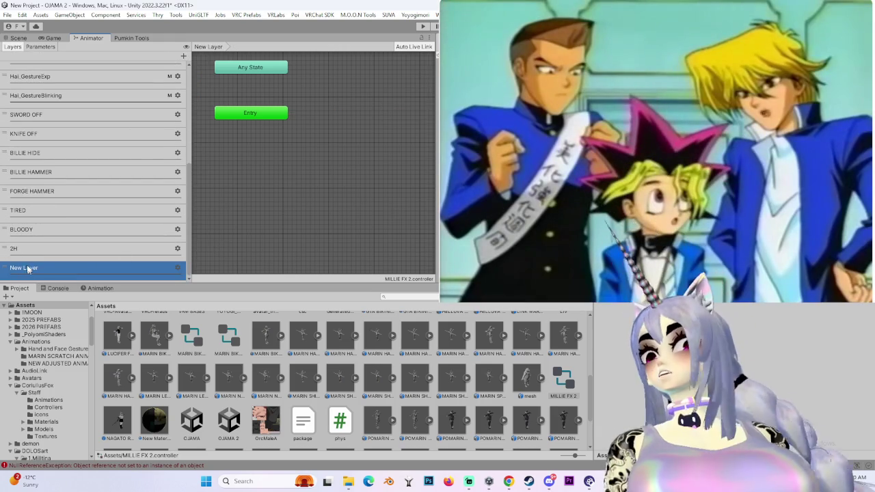
double_click(28, 268)
type("GLASSES")
key("Return")
left_click(180, 270)
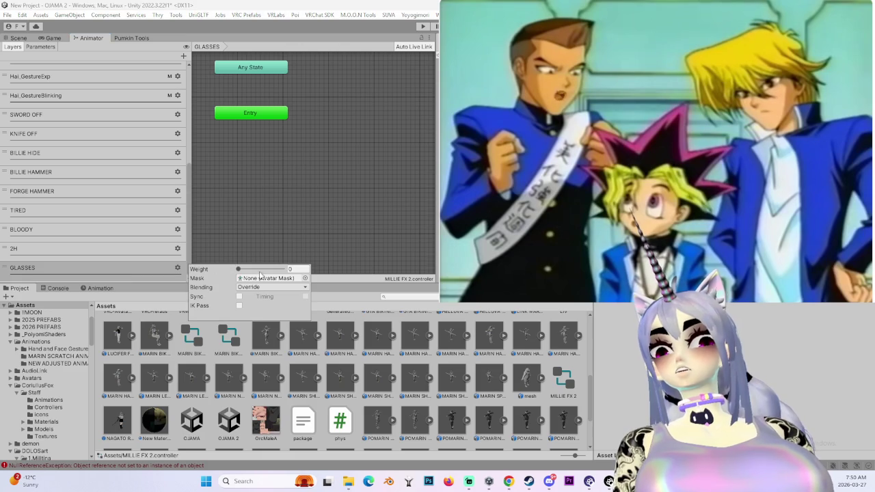
left_click(50, 257)
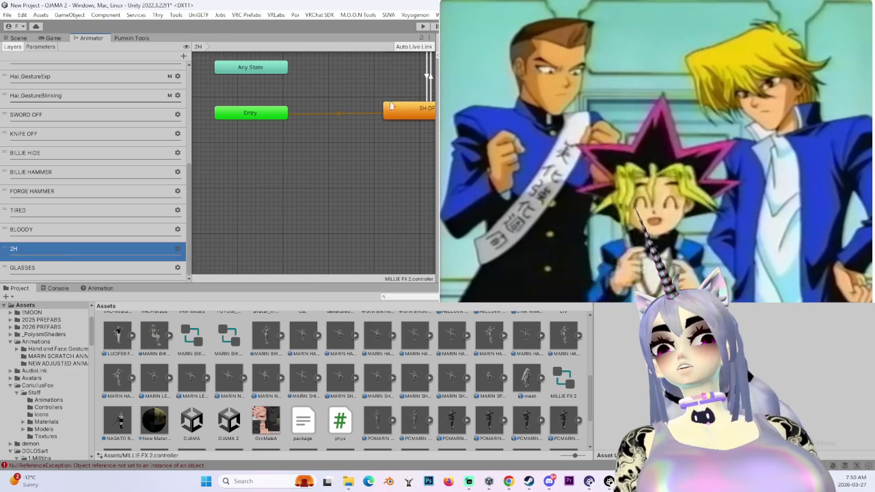
left_click(355, 139)
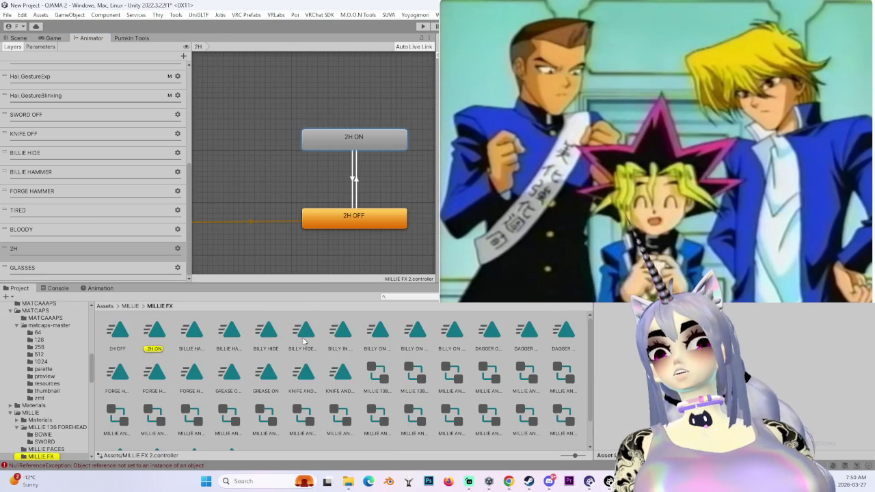
- Create a new animation clip for the glasses in the MILLIE FX folder
scroll(308, 411, "down", 1)
left_click(317, 441)
right_click(317, 441)
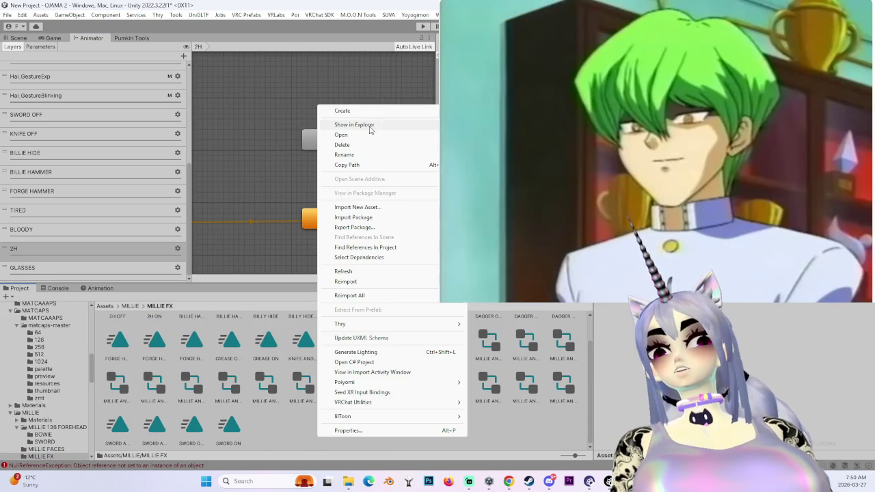
mouse_move(342, 111)
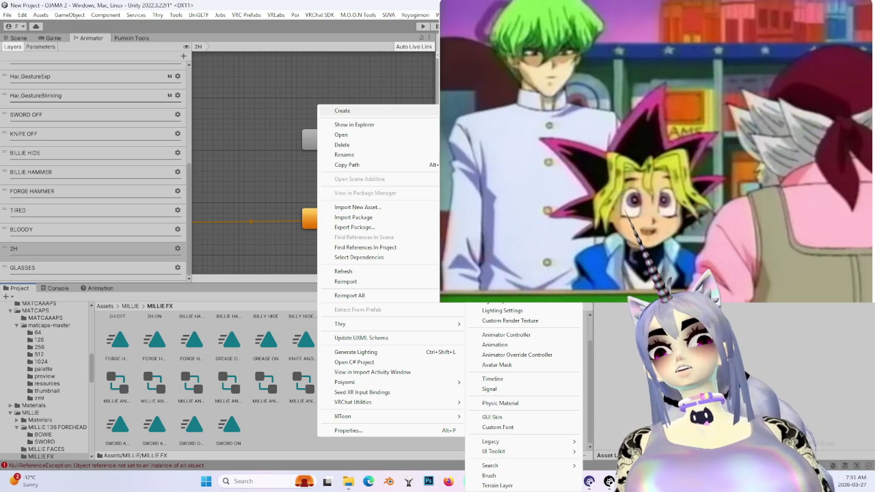
left_click(516, 346)
type("GLASSES ON")
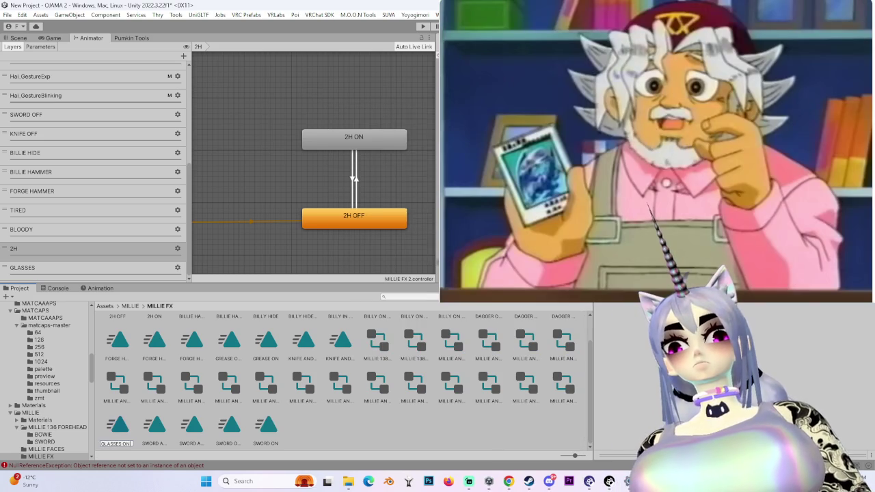
key("Return")
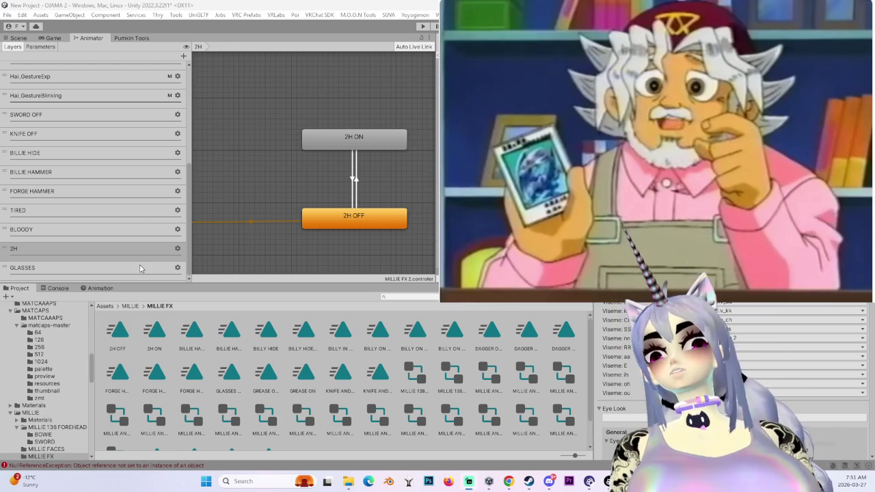
- Select the GLASSES layer and the GLASSES OFF clip, and open it in the Animation window
left_click(140, 269)
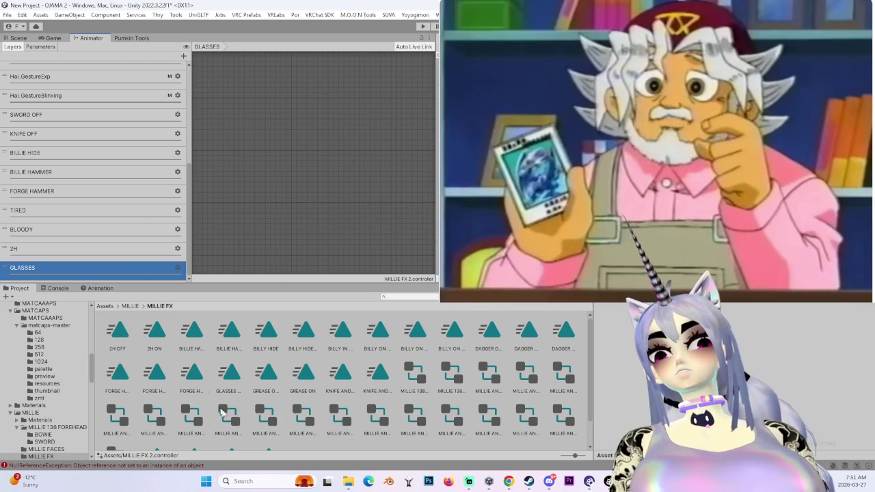
left_click(236, 387)
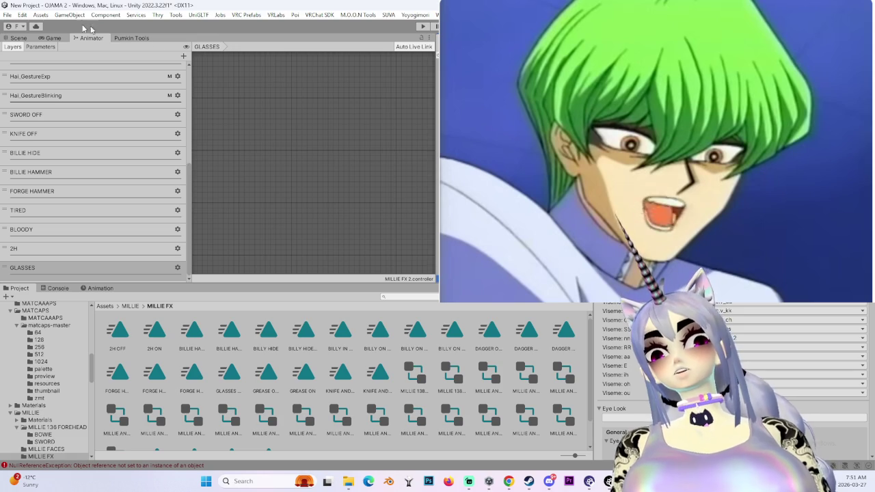
left_click(19, 38)
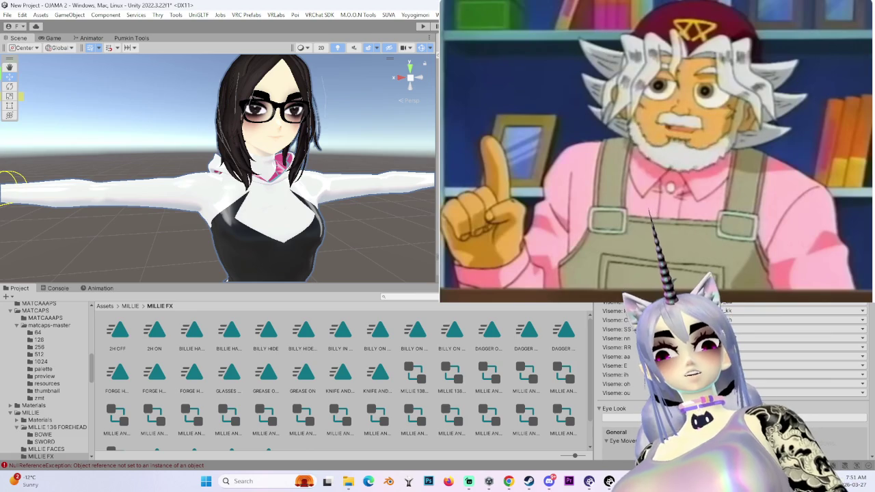
left_click(272, 381)
left_click(302, 380)
left_click(331, 381)
left_click(266, 380)
left_click(239, 373)
left_click(270, 375)
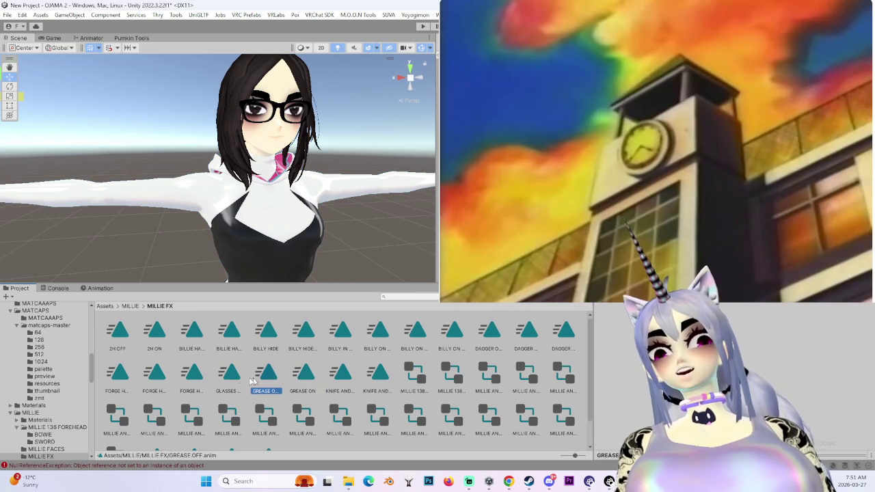
left_click(231, 371)
left_click(267, 374)
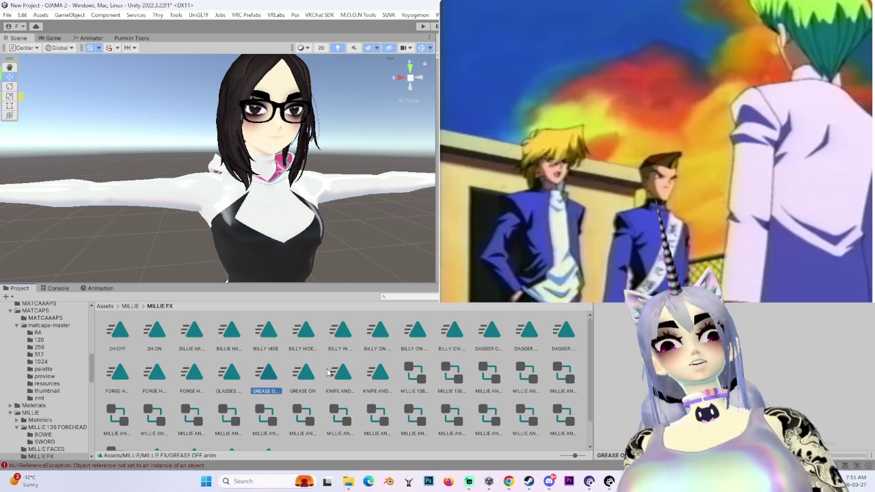
left_click(229, 376)
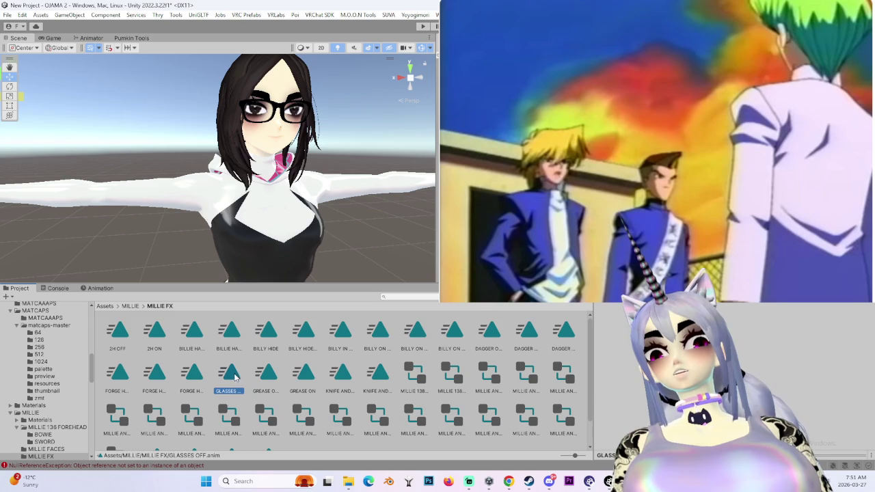
left_click_drag(236, 377, 291, 334)
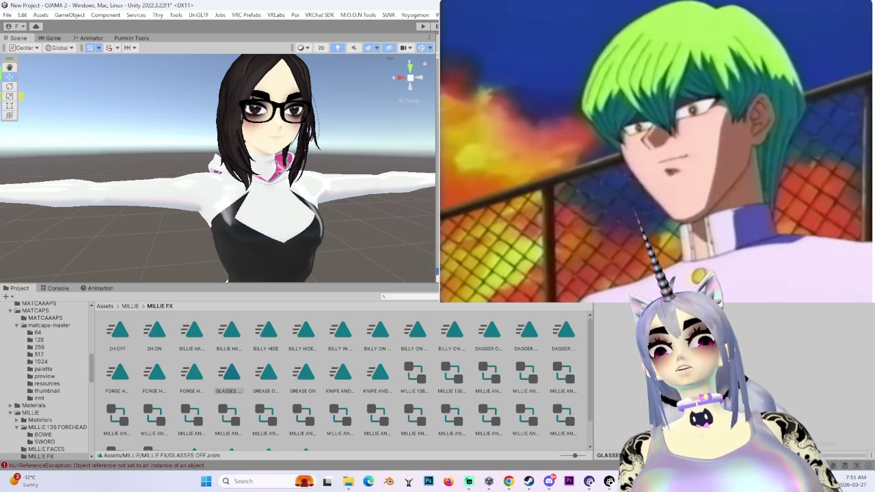
left_click(62, 288)
left_click(100, 288)
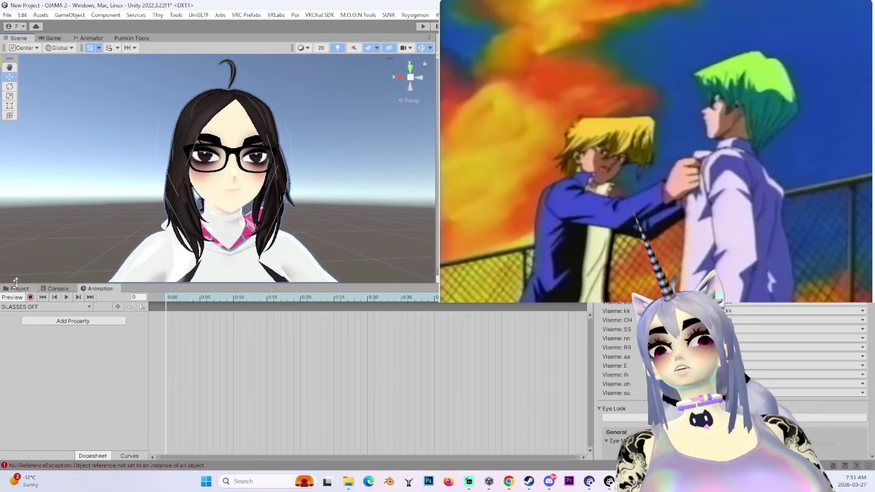
- Record the GLASSES object's scale at 0 in the GLASSES OFF clip
left_click(30, 298)
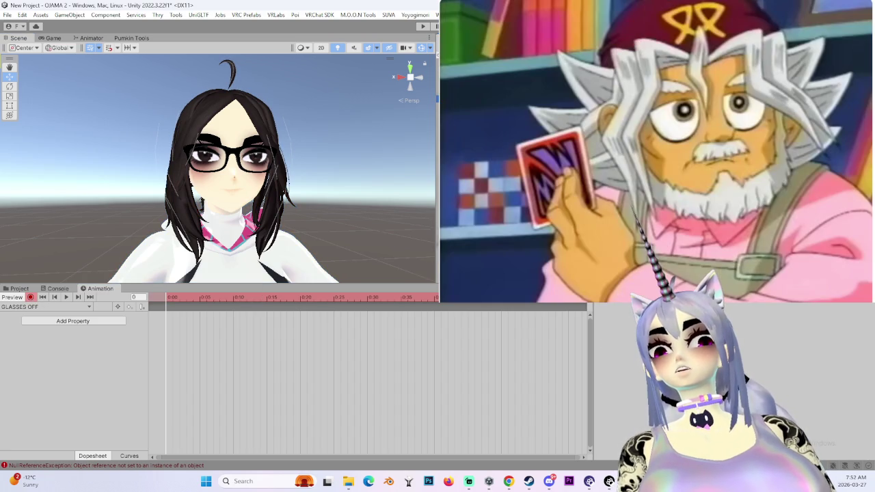
key("Return")
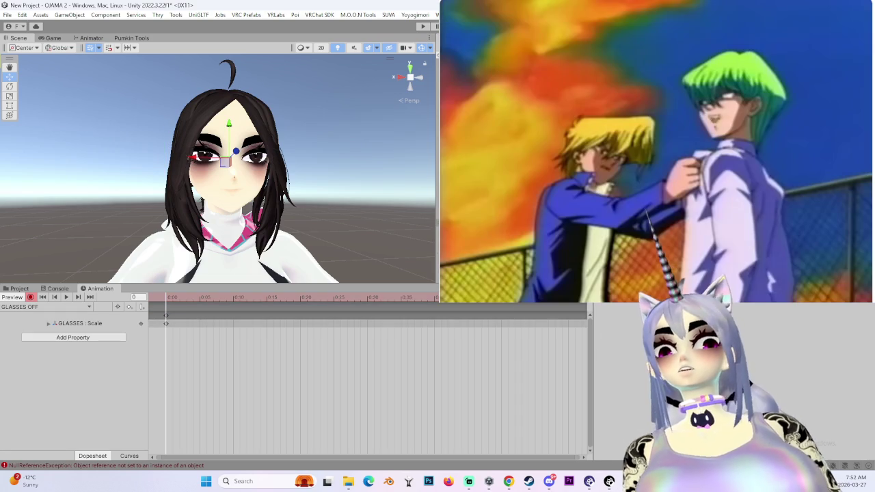
left_click(21, 288)
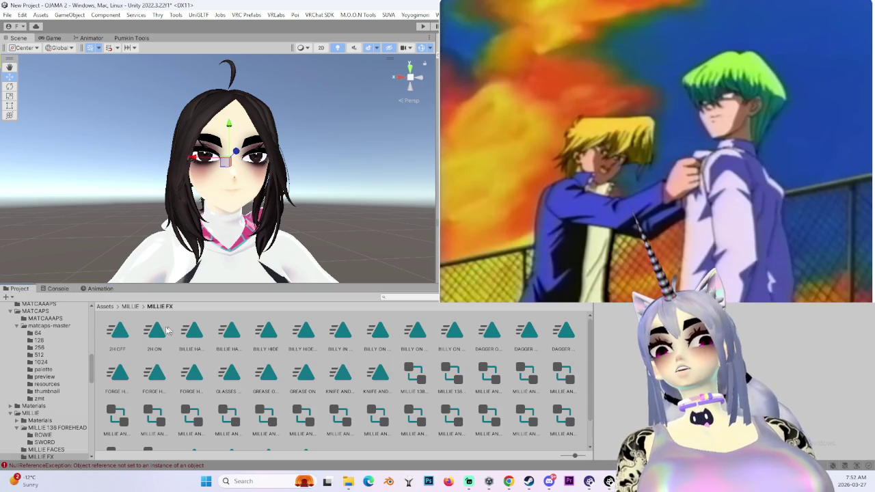
left_click(236, 375)
left_click(56, 288)
left_click(23, 290)
- Duplicate the clip as GLASSES ON and confirm its glasses scale keys are 1, 1, 1
key("ctrl+d")
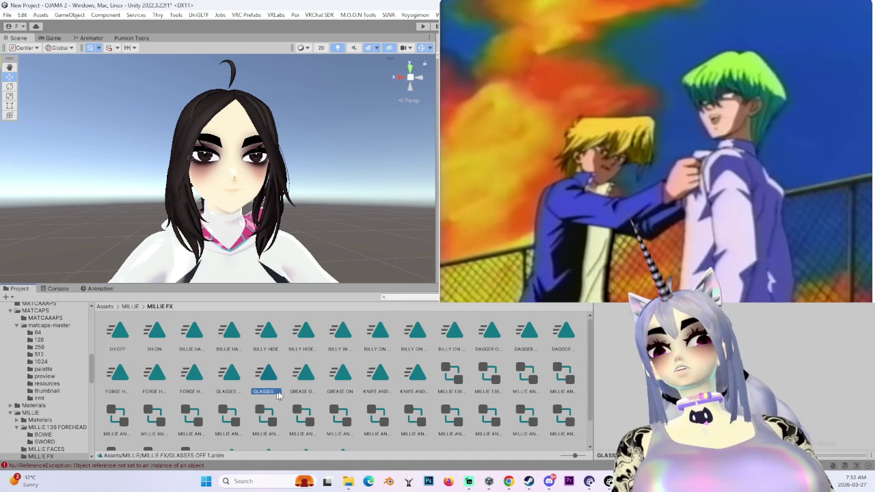
key("F2")
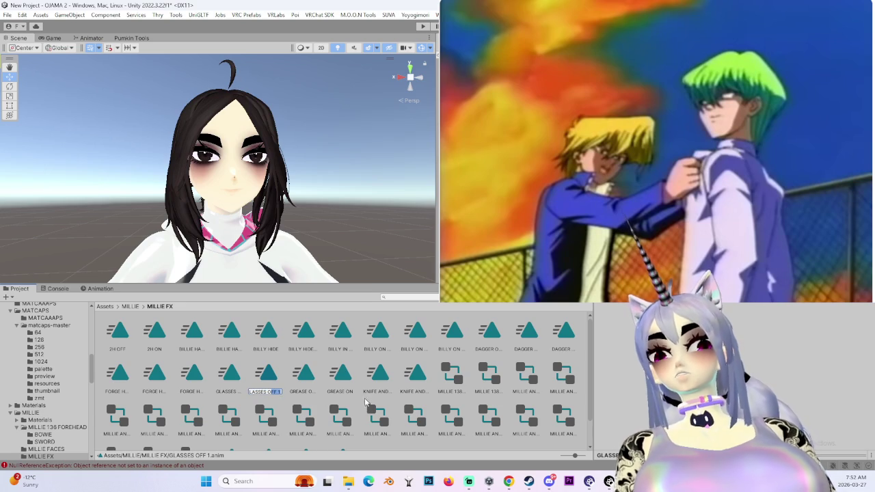
type("GLASSES ON")
key("Return")
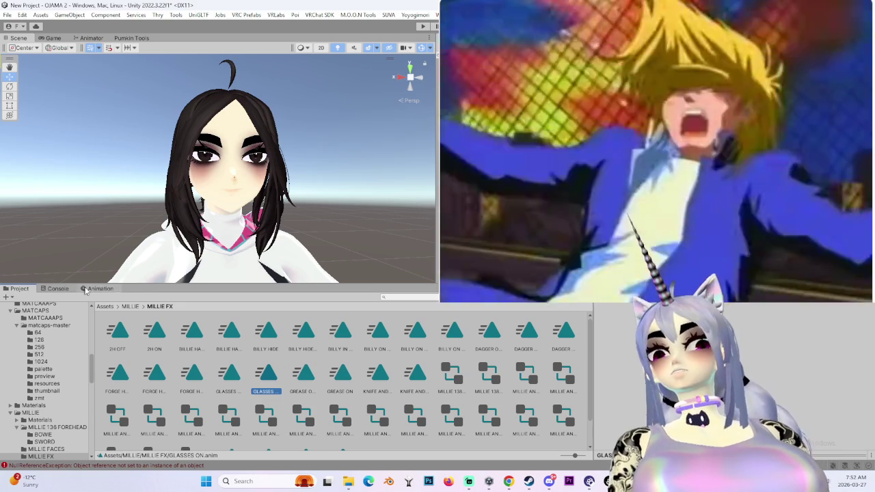
left_click(100, 288)
left_click(49, 323)
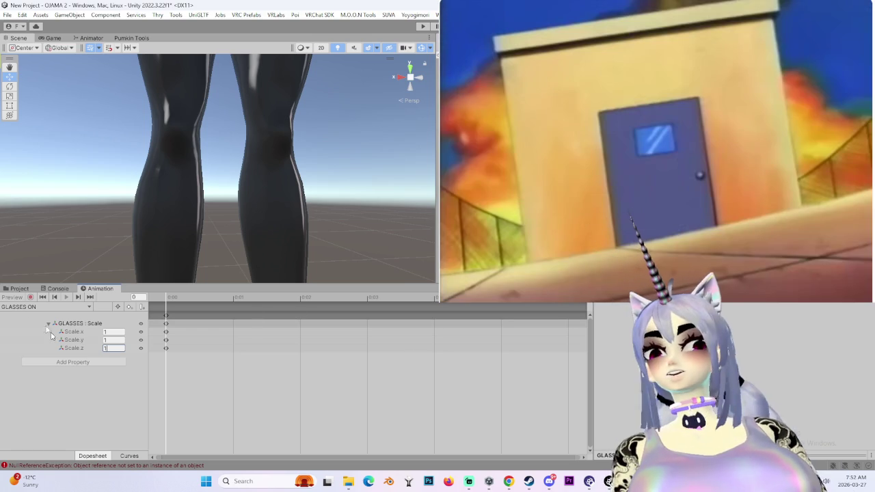
left_click(19, 289)
left_click(233, 376)
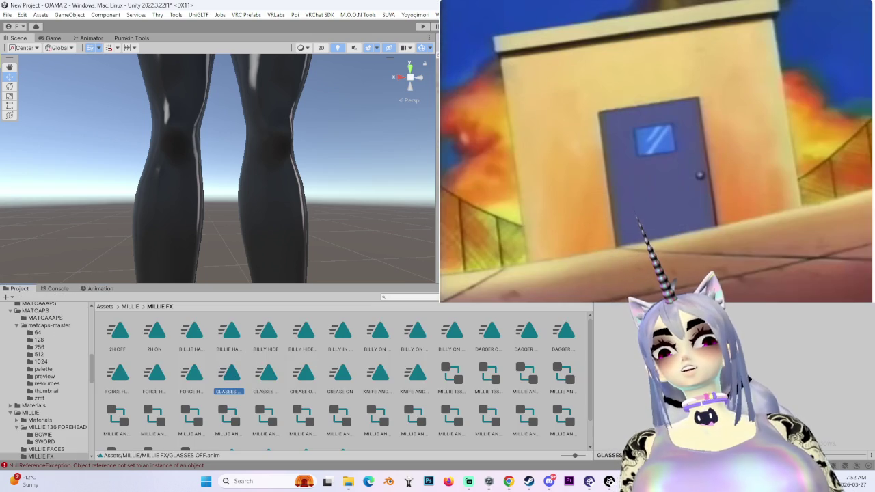
- In MILLIE FX 2's GLASSES layer, add GLASSES OFF as default state and a GLASSES ON state
left_click(171, 137)
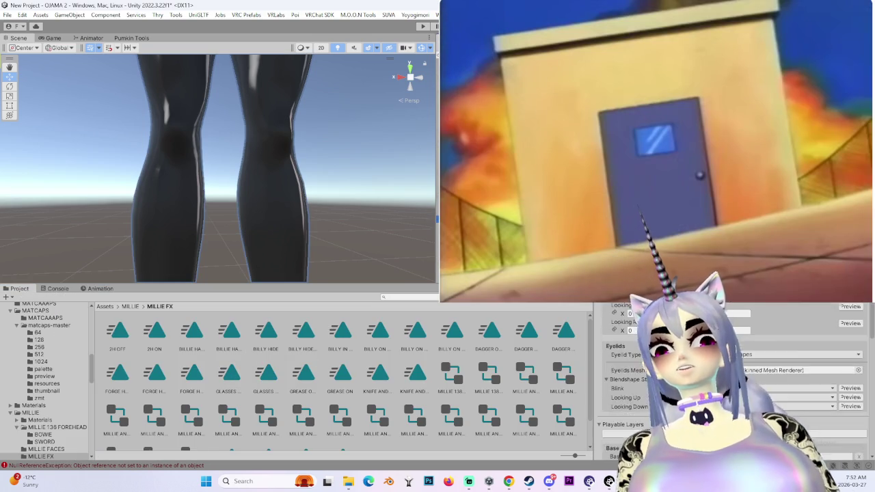
double_click(786, 347)
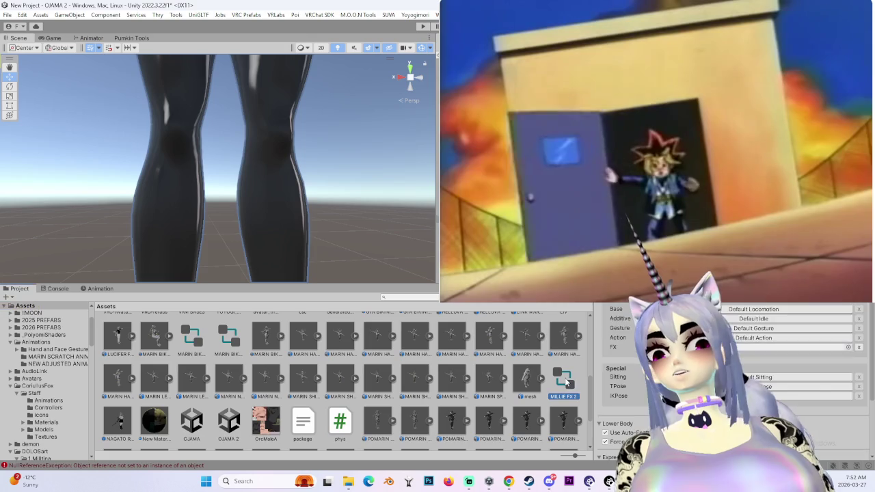
left_click(89, 38)
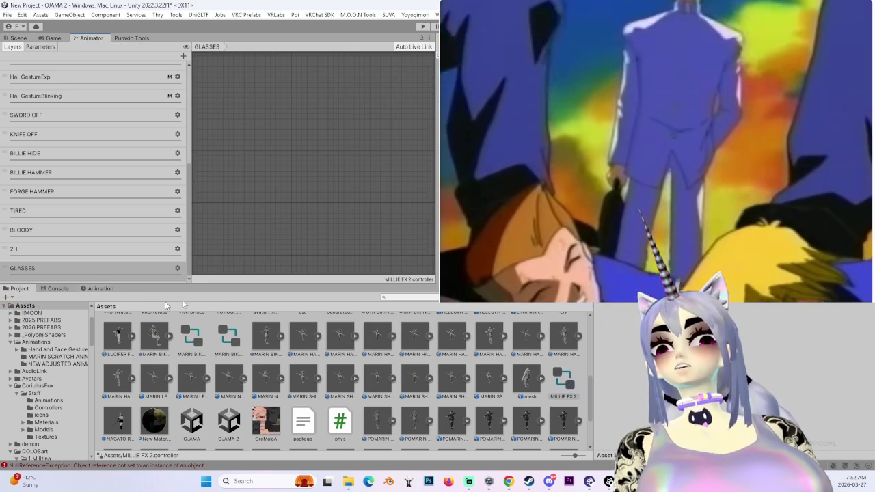
left_click(108, 248)
left_click(108, 230)
left_click(108, 247)
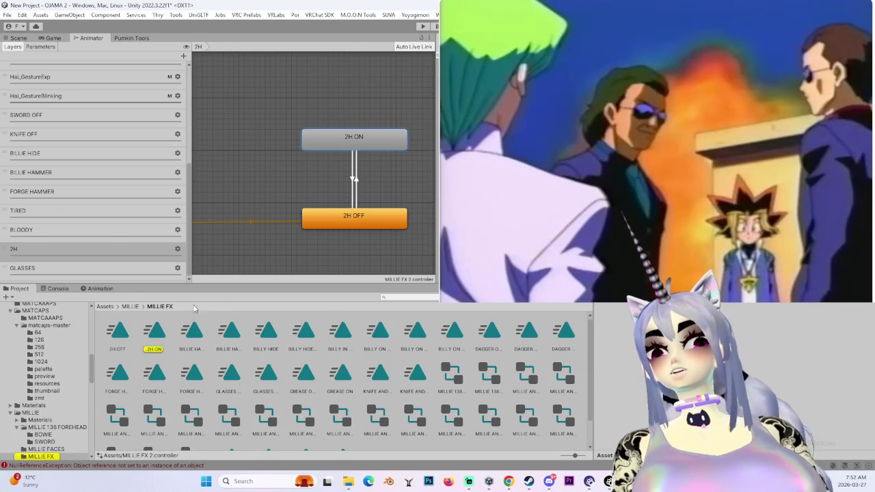
left_click(60, 269)
left_click(231, 375)
mouse_move(229, 378)
left_mouse_down()
mouse_move(273, 246)
mouse_move(278, 199)
left_mouse_up()
mouse_move(267, 375)
left_mouse_down()
mouse_move(308, 160)
mouse_move(294, 151)
left_mouse_up()
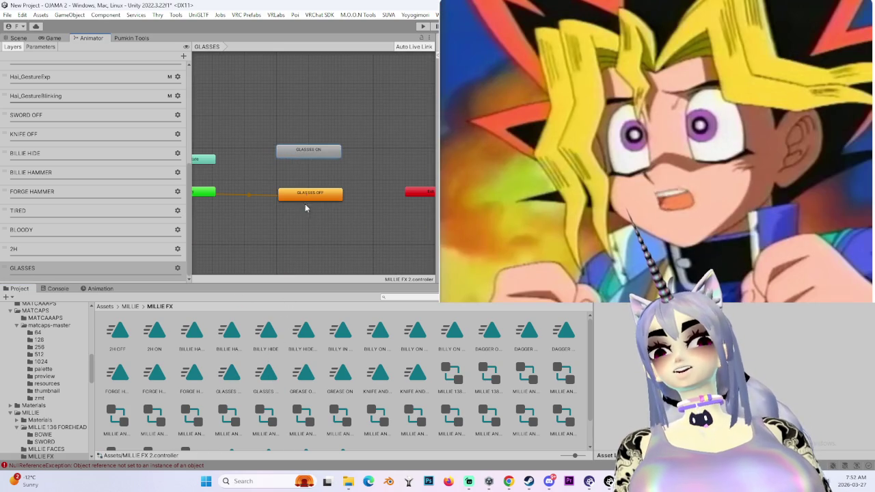
- Link GLASSES OFF and GLASSES ON with transitions in both directions
right_click(309, 194)
left_click(328, 199)
left_click(309, 152)
right_click(301, 153)
left_click(318, 158)
left_click(306, 197)
left_click(312, 178)
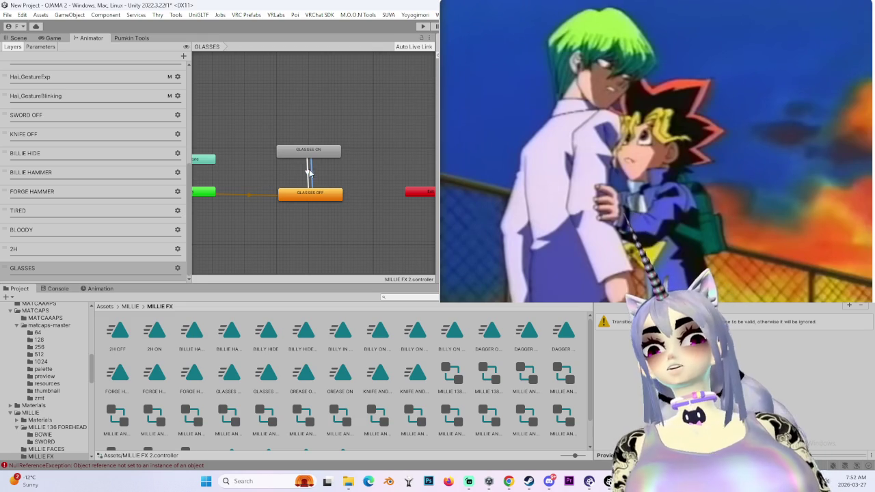
- Give both glasses transitions a condition on the GLASSES parameter
left_click(850, 305)
left_click(656, 323)
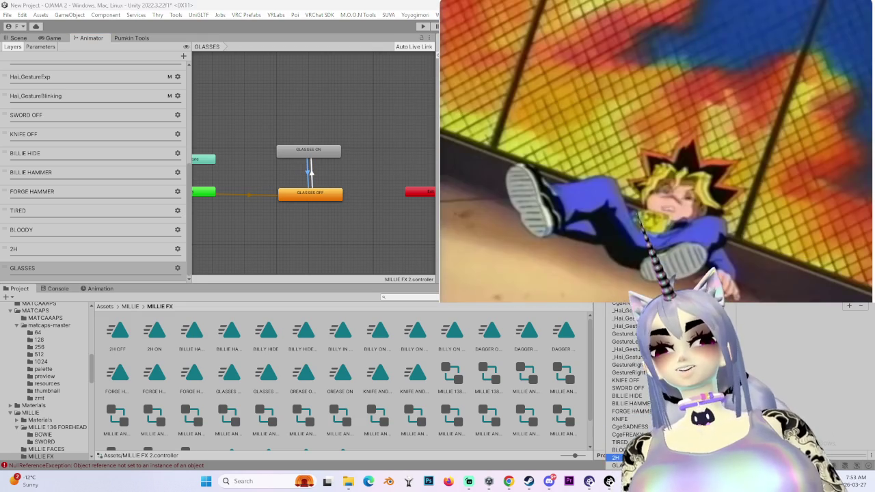
left_click(618, 465)
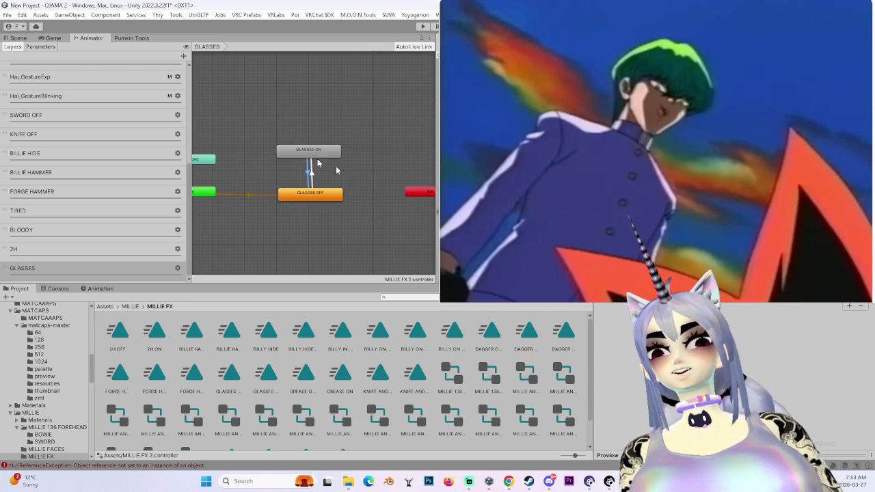
left_click(309, 174)
left_click(850, 306)
left_click(656, 322)
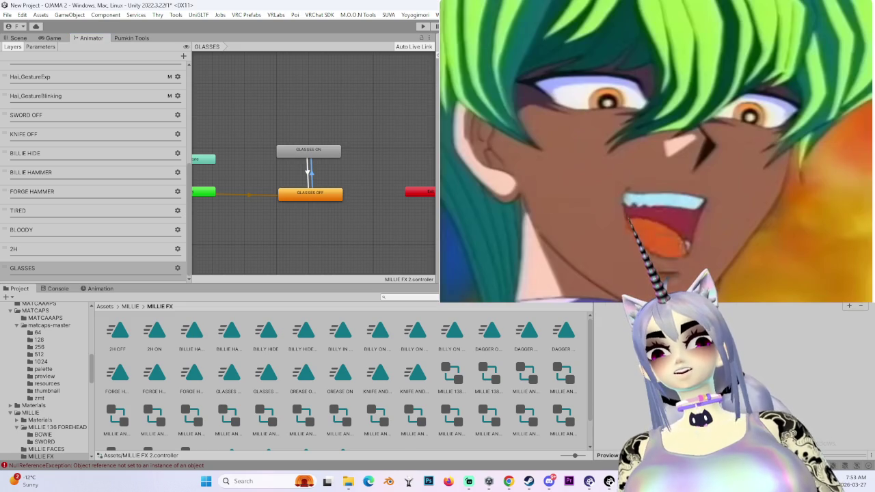
left_click(619, 465)
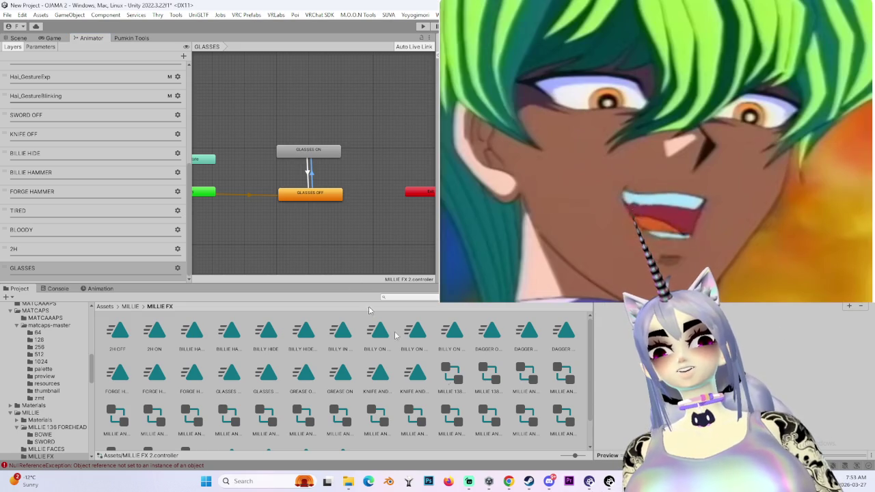
- Return to the Scene view and select the avatar root to inspect its Avatar Descriptor
left_click(18, 38)
scroll(294, 130, "down", 6)
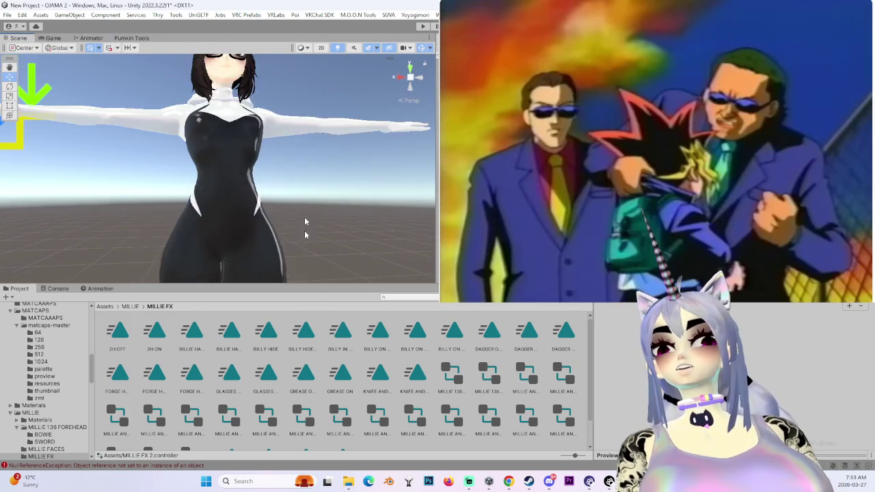
left_click_drag(262, 171, 256, 191)
left_click(257, 191)
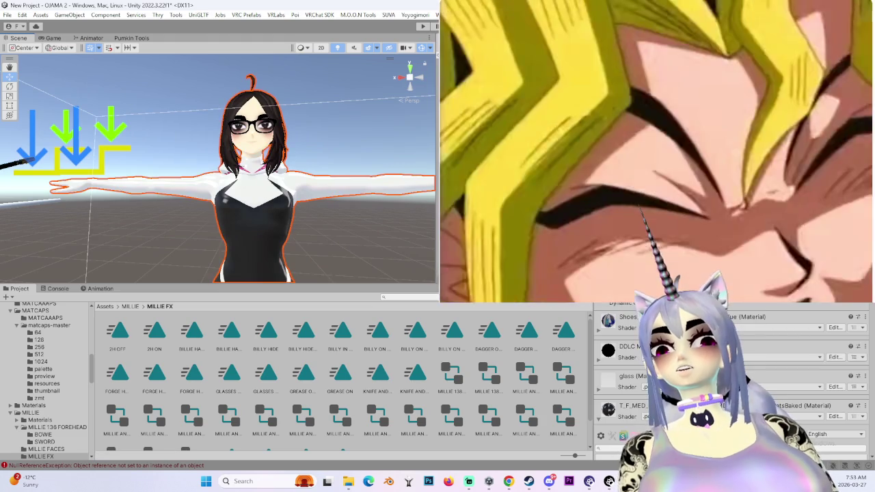
left_click(257, 191)
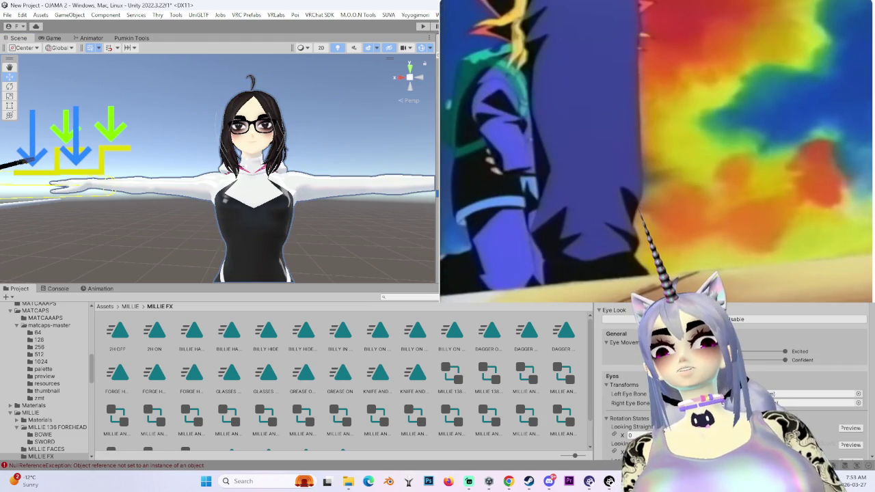
key("alt+shift+a")
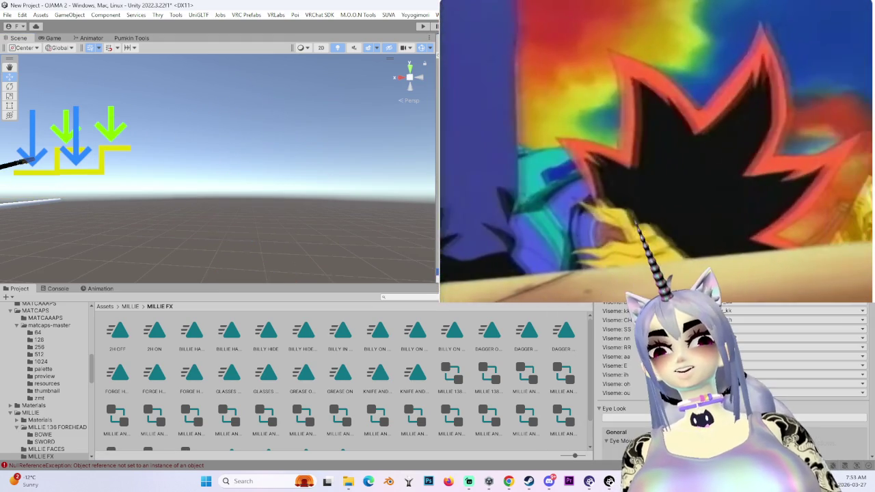
key("alt+shift+a")
scroll(740, 355, "down", 8)
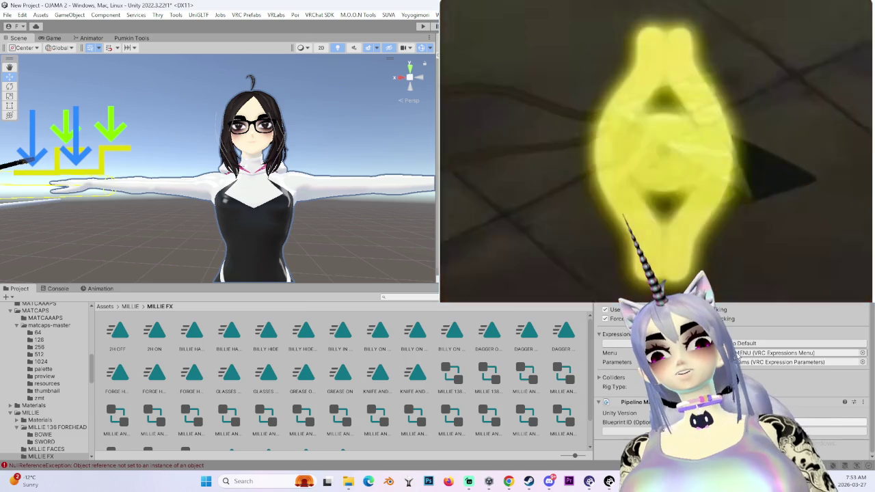
- Open the MILLIE folder, reselect the avatar, and bring up the VRChat SDK menu
double_click(738, 353)
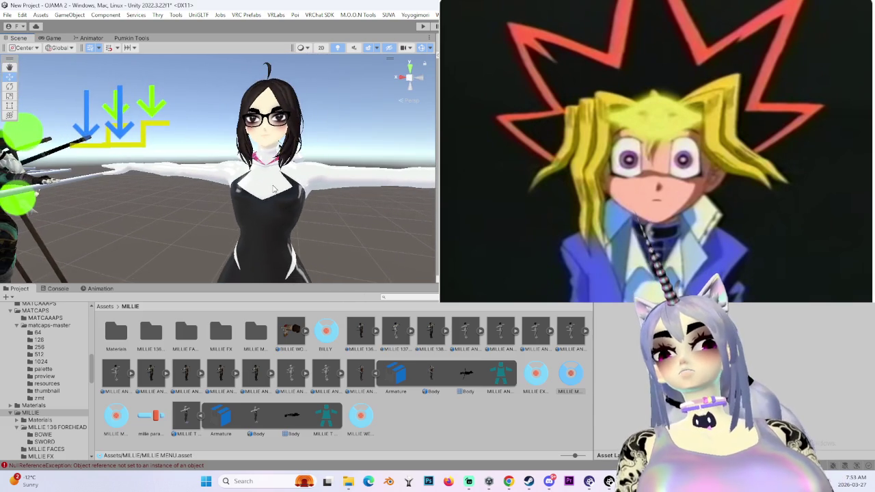
left_click(253, 205)
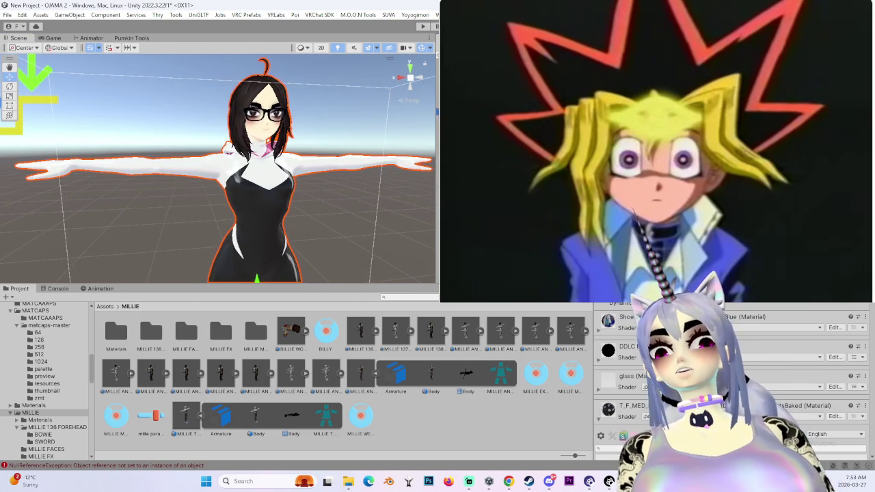
left_click(321, 15)
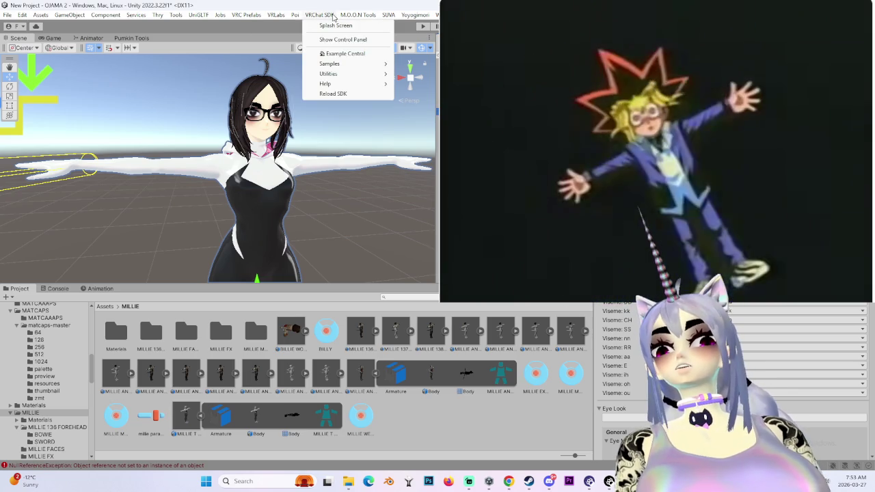
- In the SDK Control Panel, auto-fix the mipmap alert and name the avatar SPIDER MILLIE
key("Escape")
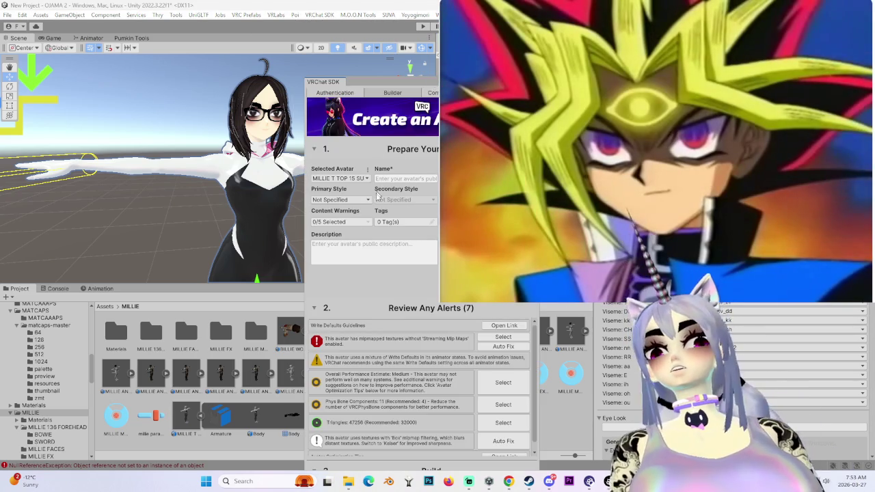
left_click(504, 346)
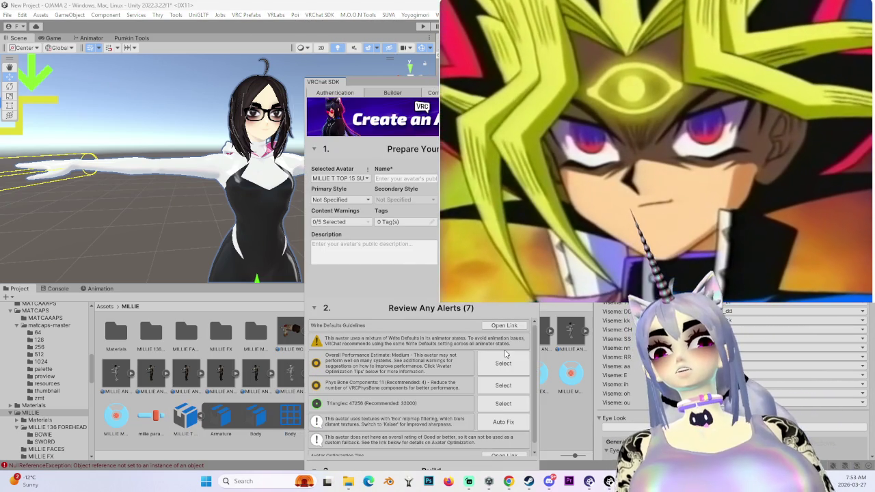
left_click(414, 180)
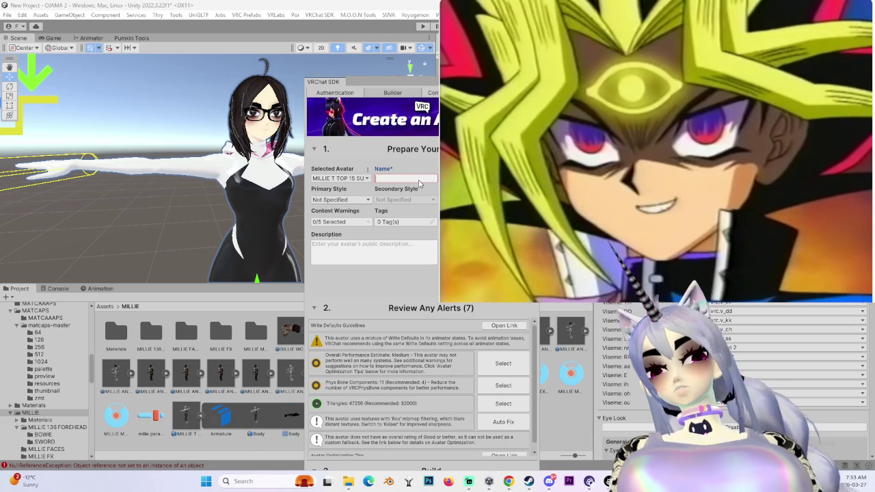
type("SPIDER")
type(" MILLIE")
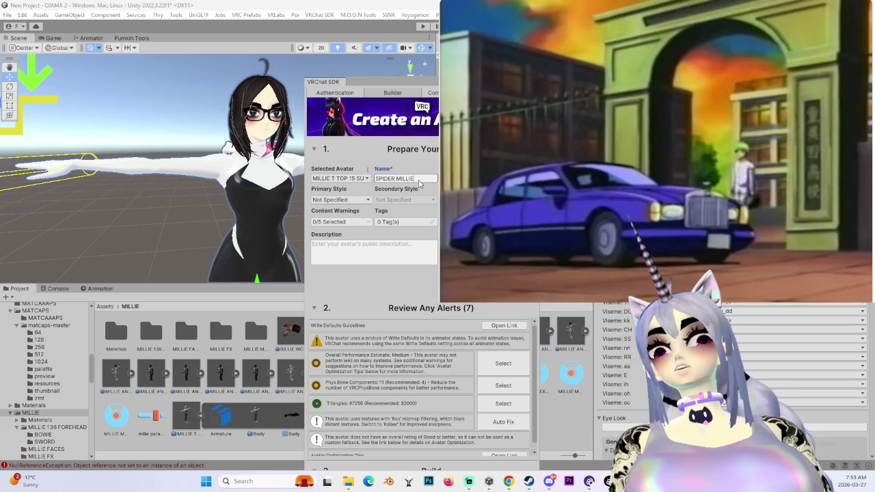
- Capture a thumbnail framed on the avatar's face
left_click(478, 205)
left_click_drag(205, 198, 170, 206)
scroll(243, 101, "up", 10)
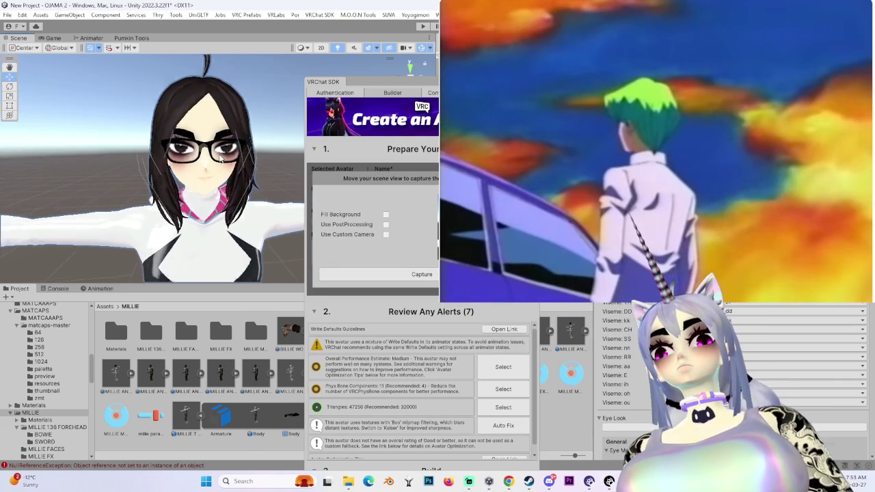
scroll(222, 117, "down", 3)
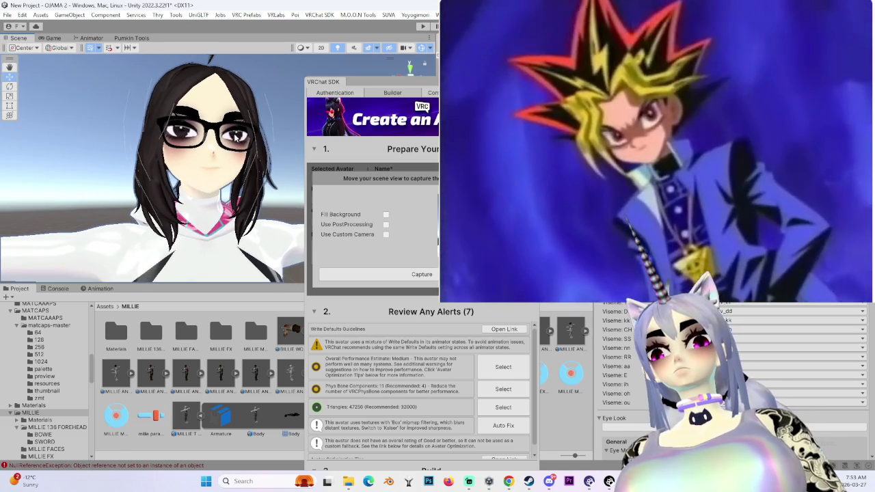
left_click(422, 274)
- Set the build type to Build & Test and build the avatar
scroll(433, 443, "down", 1)
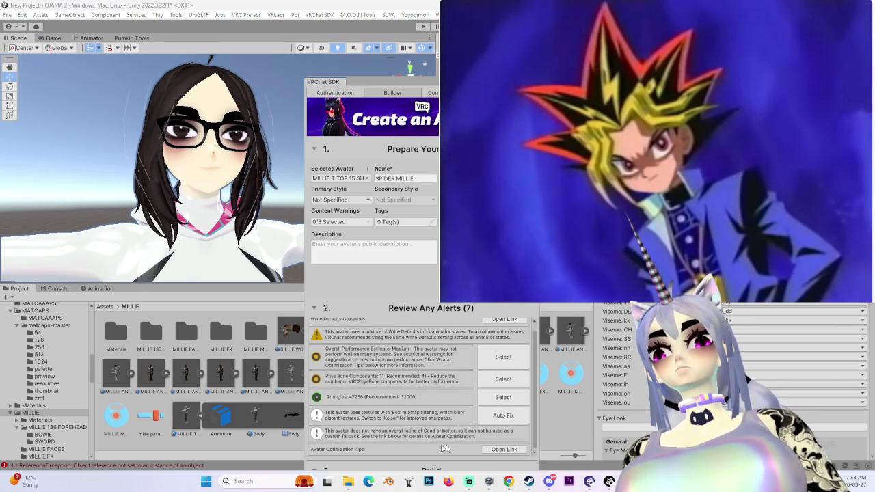
left_click_drag(436, 92, 400, 24)
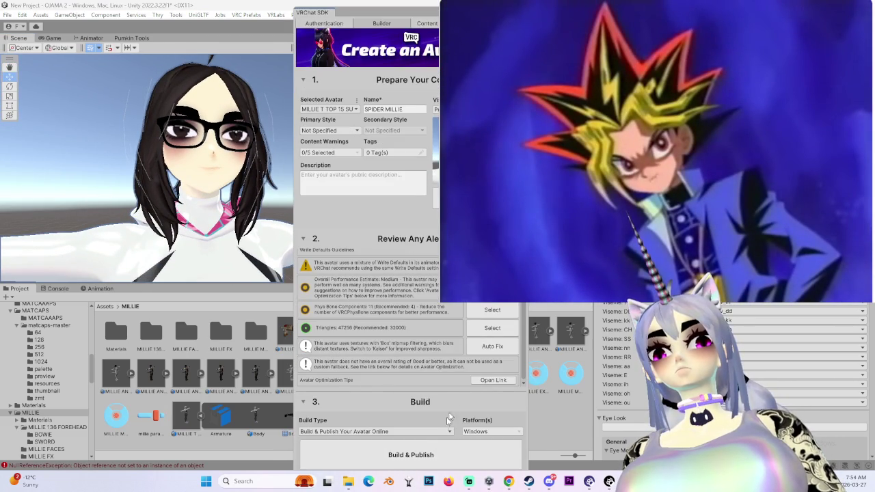
left_click(394, 433)
left_click(373, 452)
left_click(414, 454)
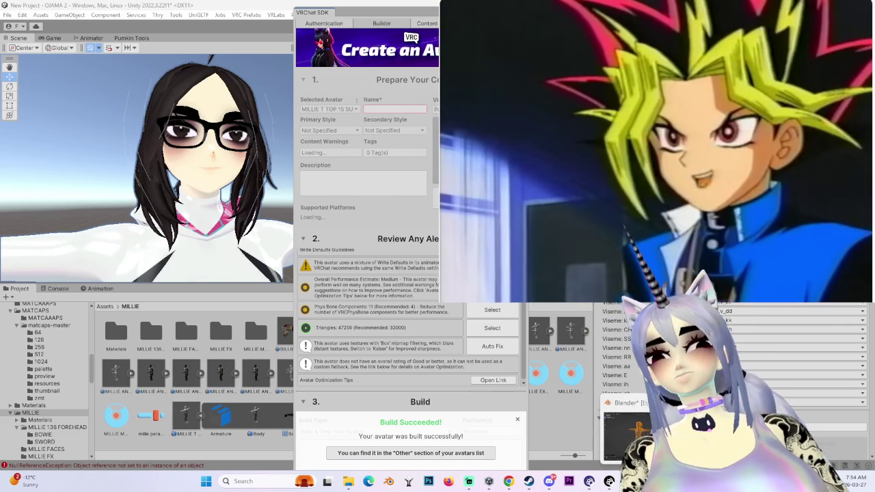
- Save the suit file in Blender
left_click(609, 481)
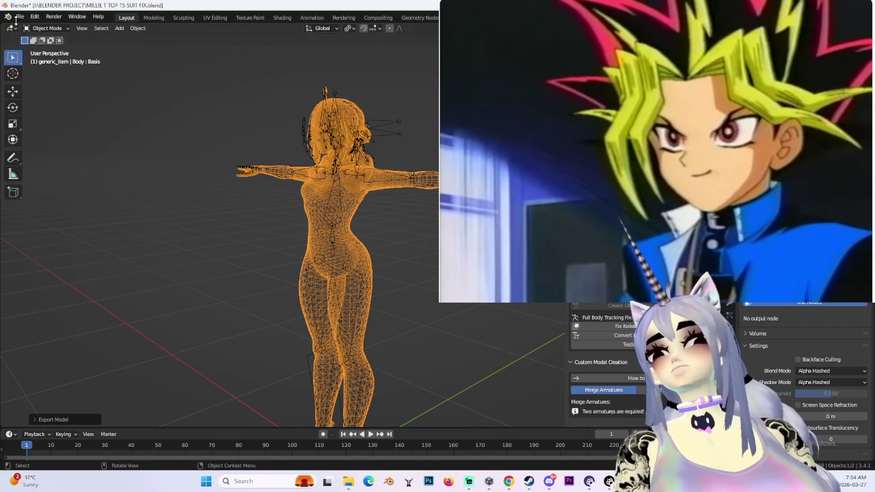
left_click(18, 18)
left_click(33, 76)
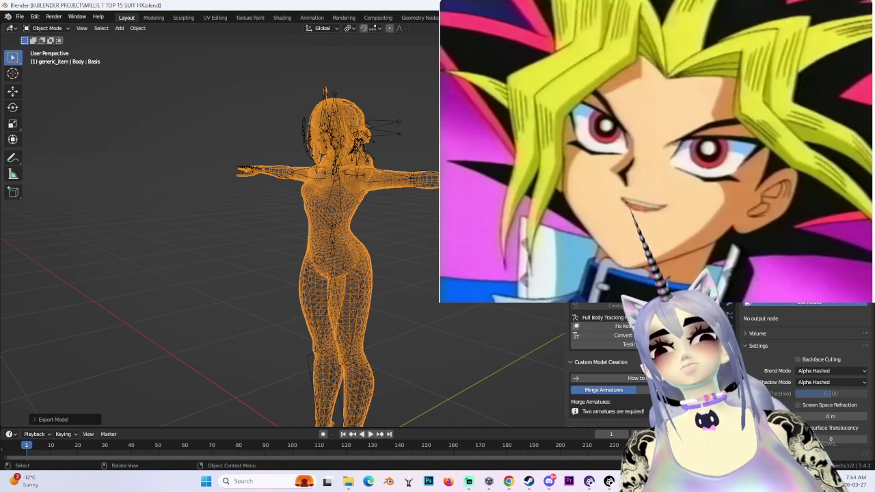
- Return to Unity and bring up the BLENDER PROJECT folder window
key("alt+Tab")
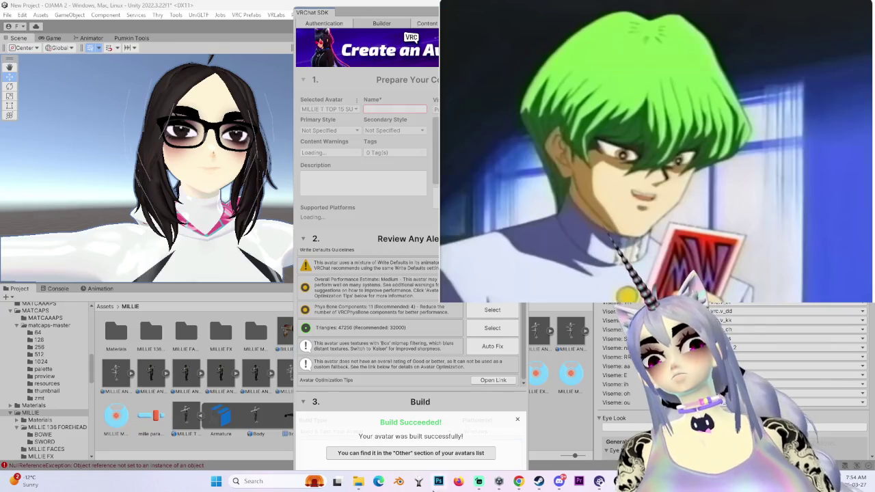
mouse_move(359, 483)
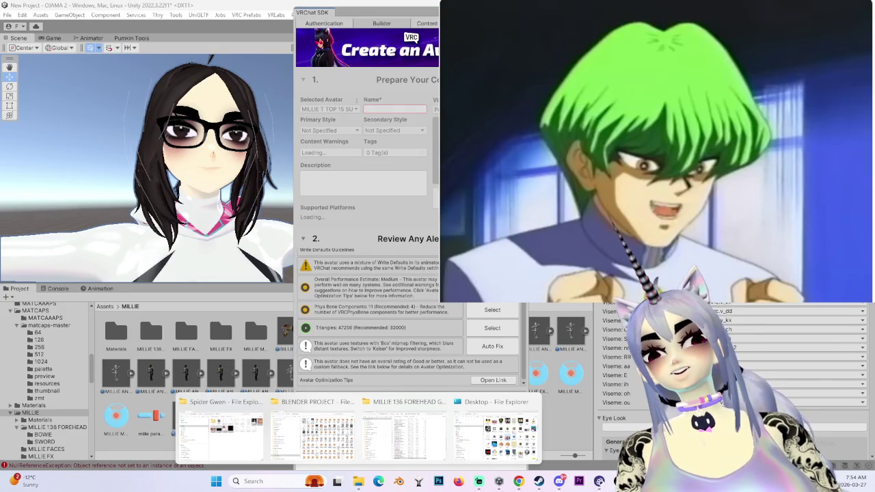
left_click(359, 483)
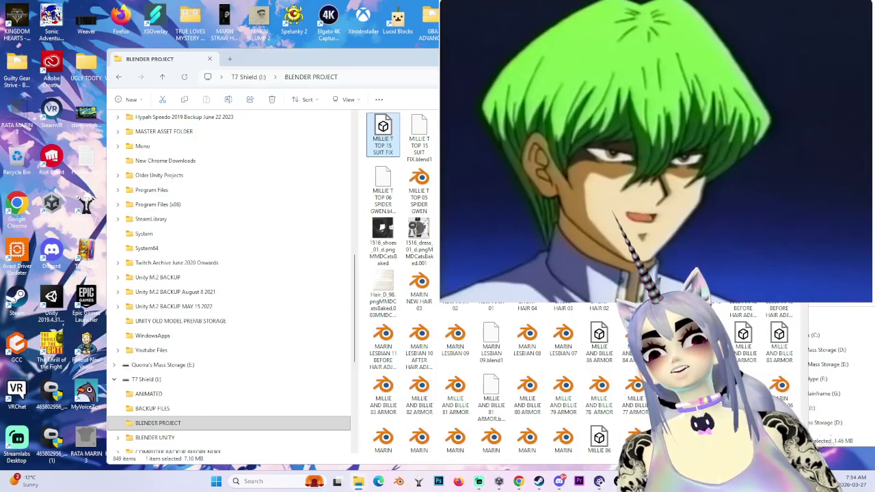
- Minimize the BLENDER PROJECT folder window to clear the desktop
left_click(359, 483)
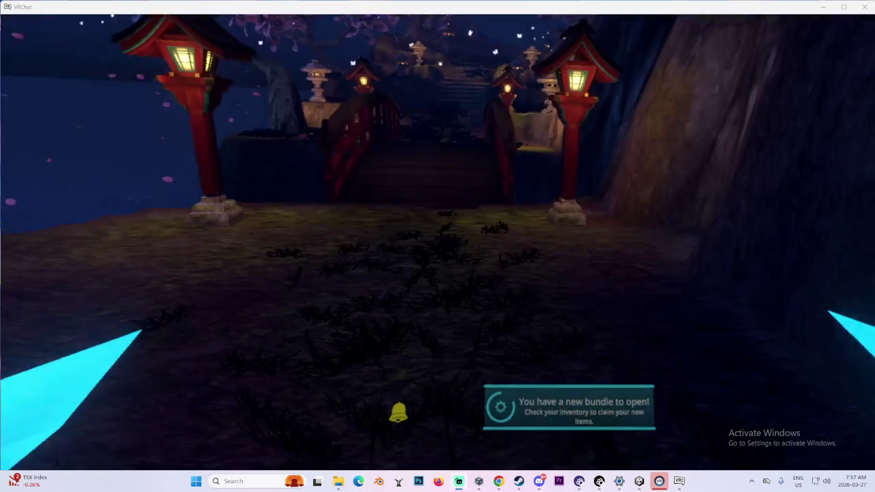
- Bring up the VRChat quick menu at the cherry-blossom shrine's red bridge
key("Escape")
key("Escape")
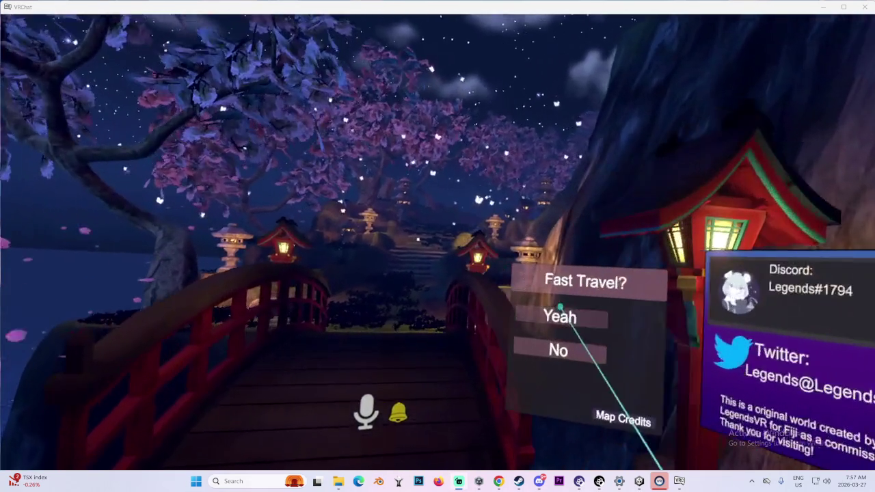
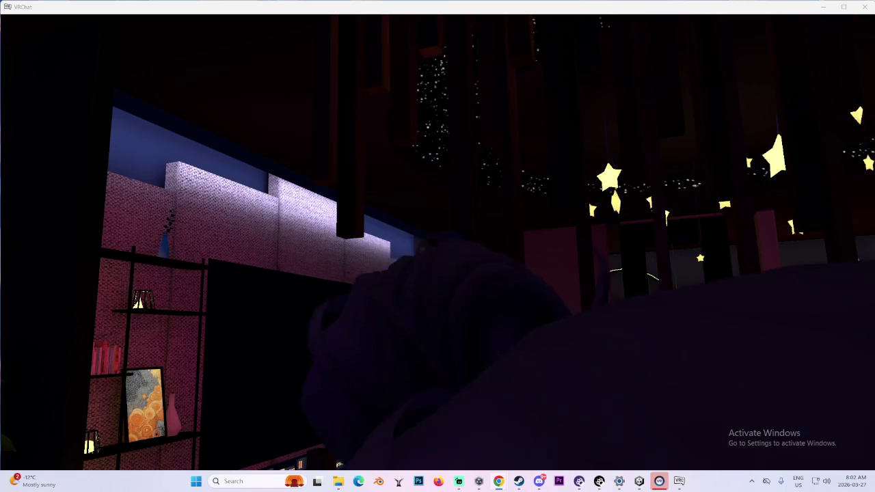
- Switch from VRChat back to the Unity editor using the taskbar icon
left_click(639, 481)
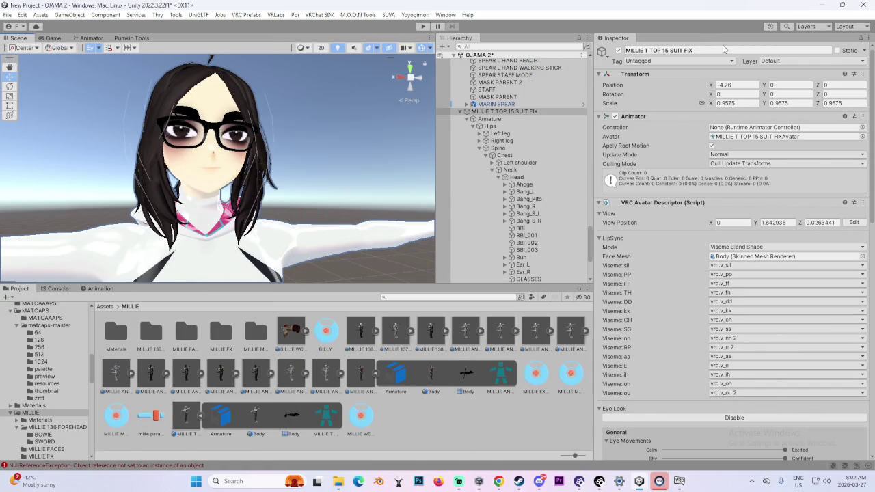
- Select the Body mesh, expand the glass material and unlock its shader
double_click(717, 260)
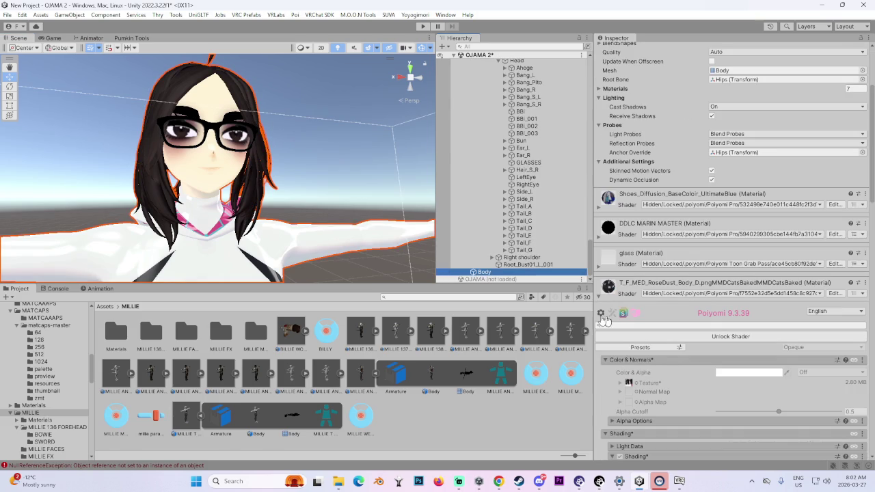
left_click(599, 267)
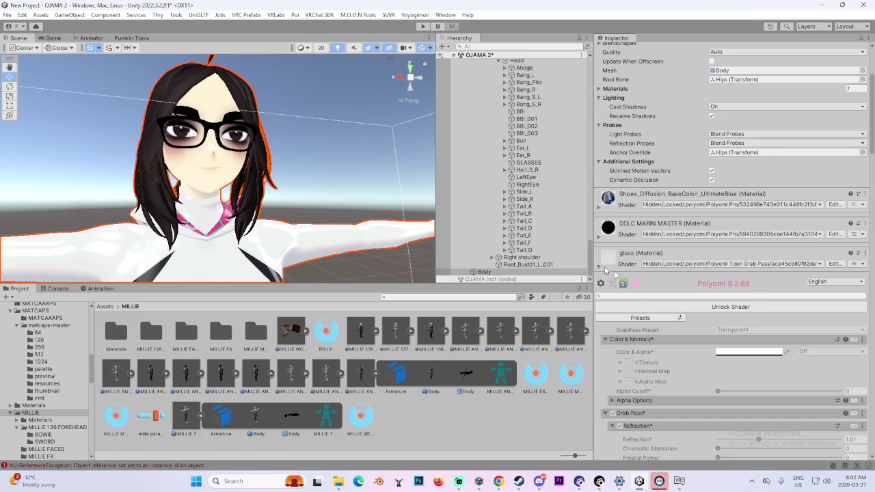
left_click(716, 305)
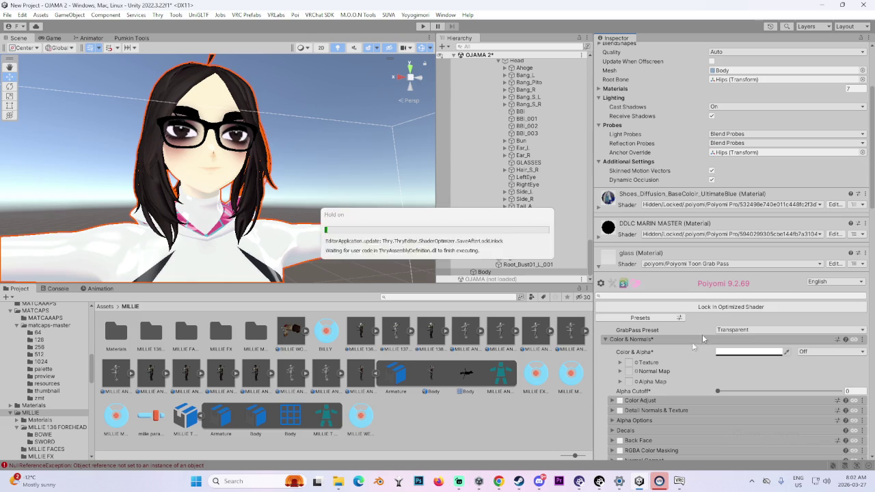
- Set the glass material's Grab Pass blur distance to 0.005
scroll(644, 358, "down", 6)
scroll(645, 357, "down", 2)
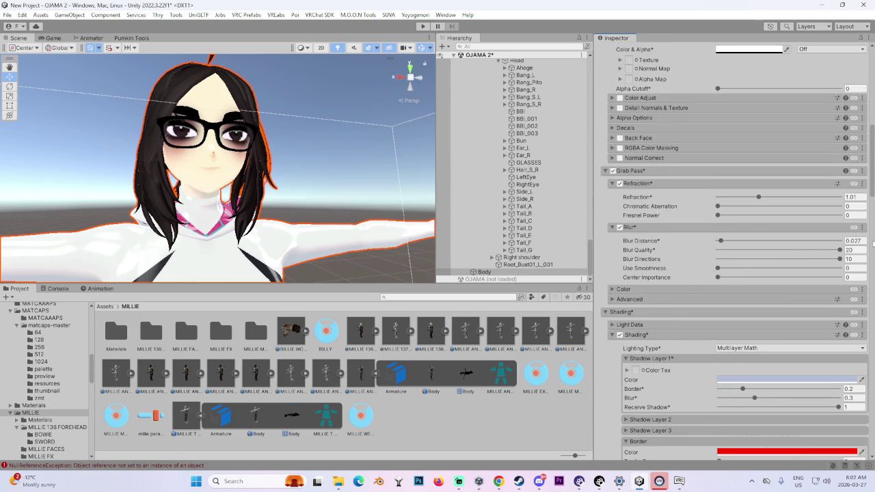
left_click(720, 241)
key("Return")
scroll(269, 158, "up", 5)
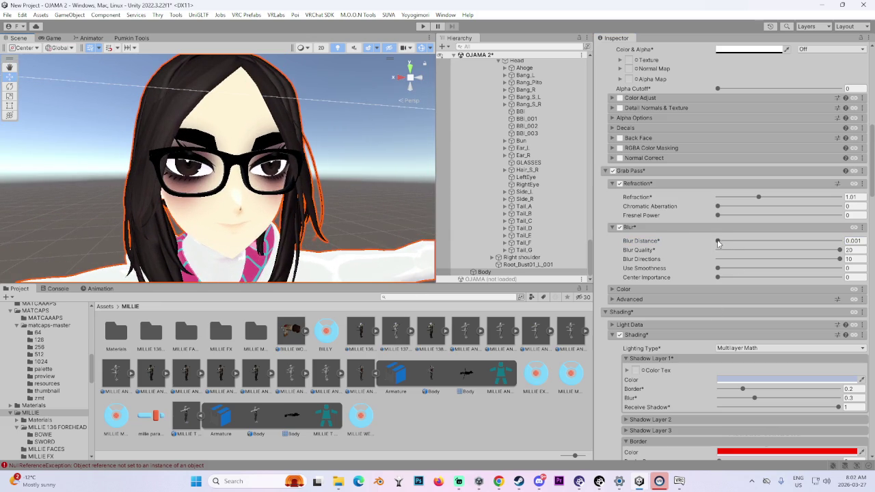
mouse_move(724, 245)
left_mouse_down()
mouse_move(792, 248)
mouse_move(718, 246)
left_mouse_up()
scroll(294, 202, "up", 5)
mouse_move(294, 202)
left_mouse_down()
mouse_move(334, 186)
mouse_move(259, 189)
left_mouse_up()
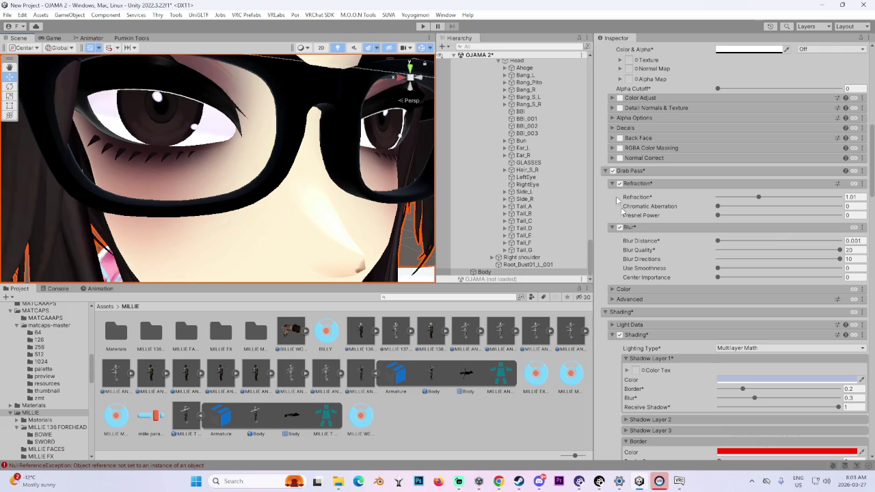
key("BackSpace")
type("7")
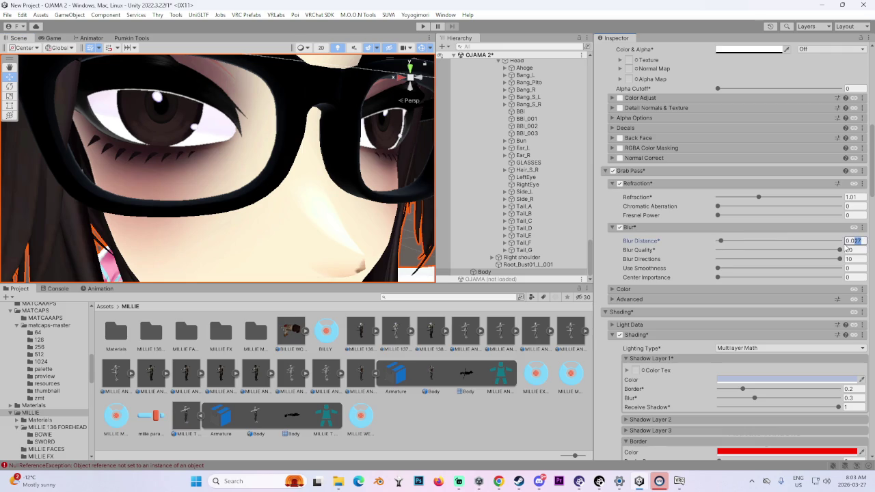
type("0.005")
scroll(319, 183, "down", 10)
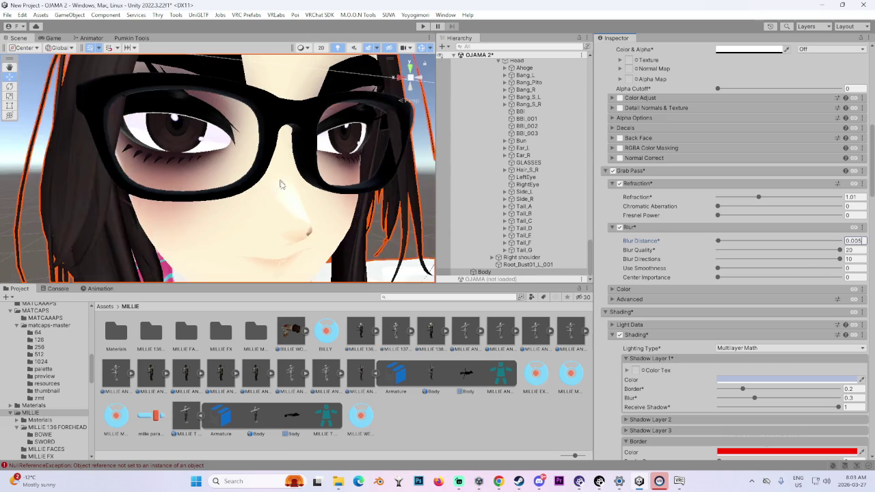
- Assign the Latex Matte texture to the body material's Matcap 0 slot
scroll(319, 183, "down", 8)
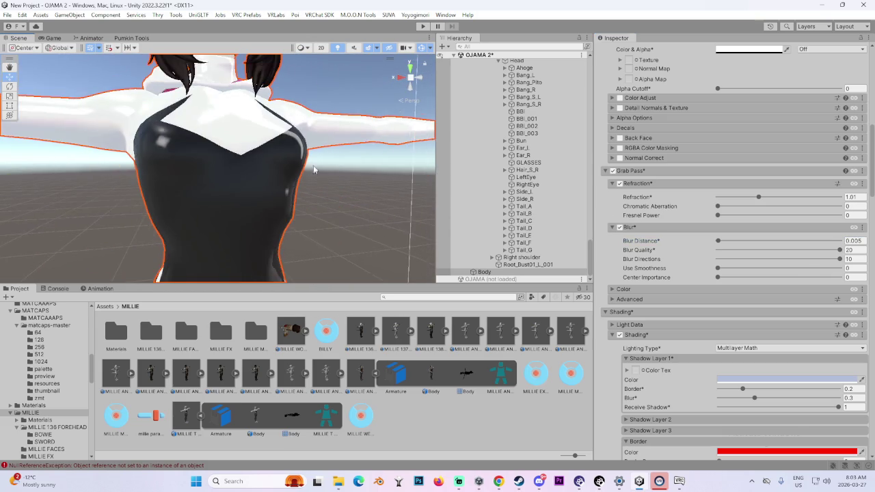
scroll(673, 268, "down", 15)
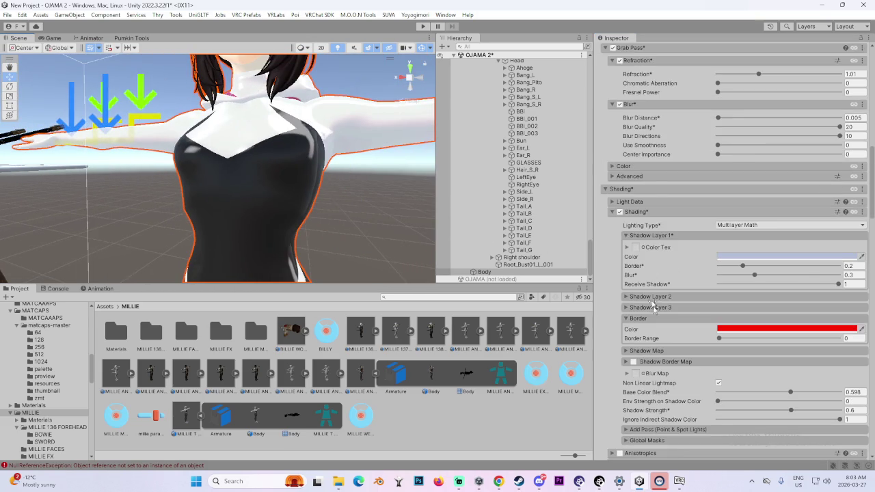
scroll(658, 344, "down", 5)
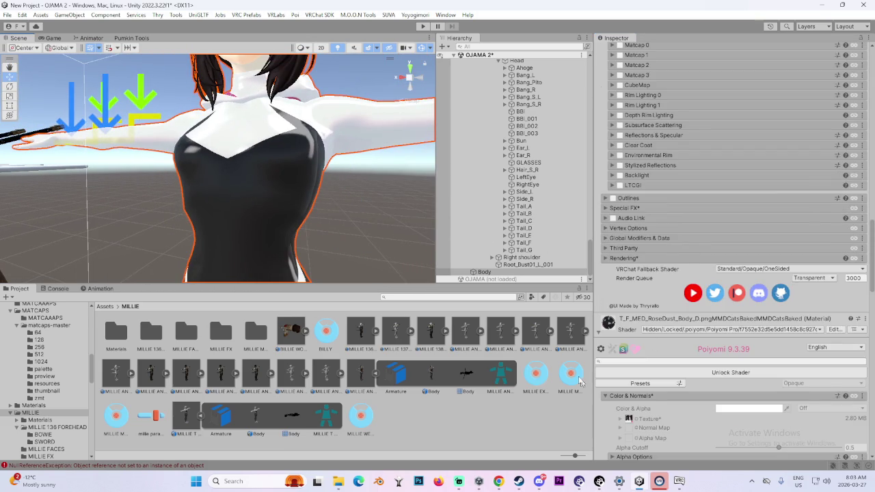
scroll(655, 344, "down", 5)
scroll(668, 371, "down", 10)
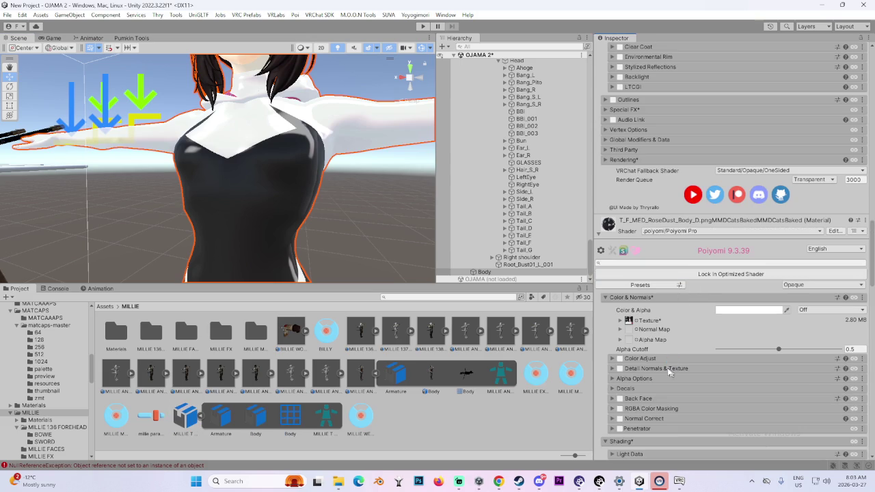
scroll(667, 367, "down", 3)
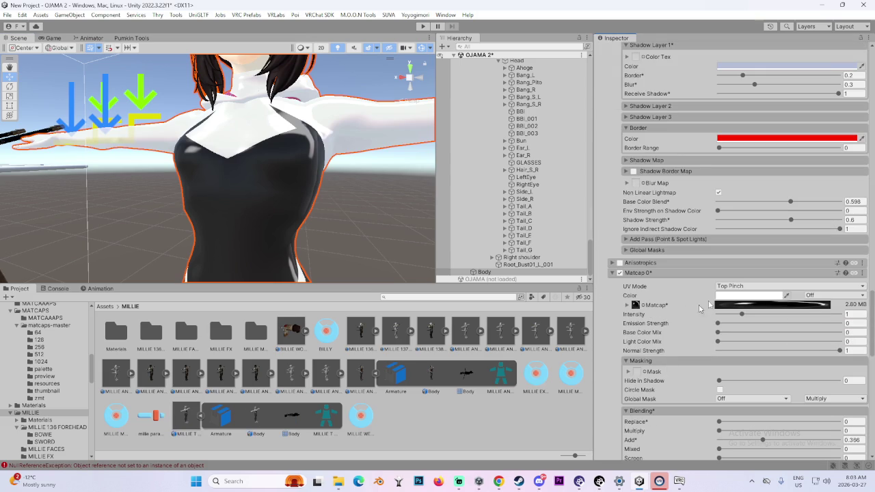
left_click(636, 305)
left_click(452, 420)
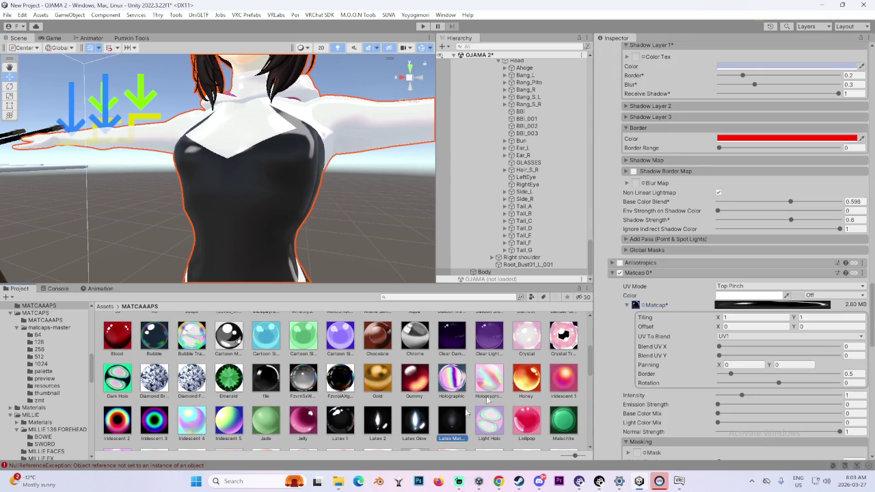
left_click_drag(636, 306, 636, 307)
- Frame the avatar's face and collapse then re-expand the shading settings
scroll(307, 219, "up", 5)
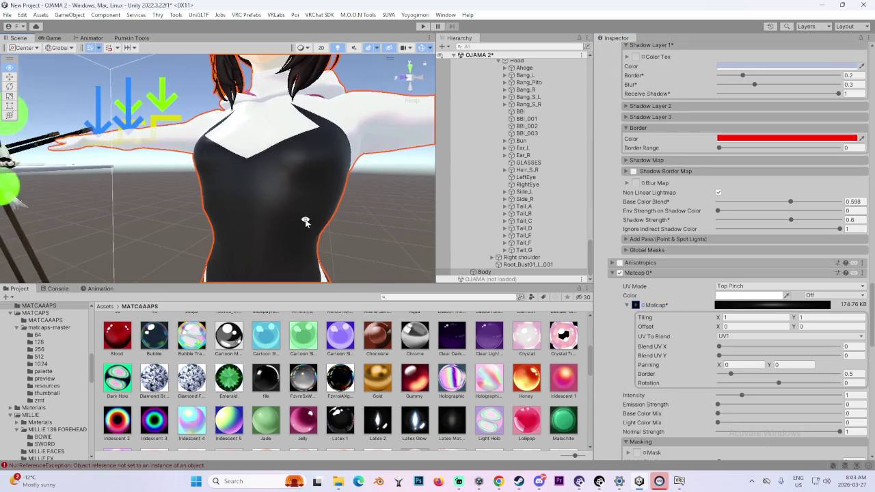
scroll(336, 242, "down", 3)
mouse_move(336, 249)
left_mouse_down()
mouse_move(281, 248)
mouse_move(275, 169)
mouse_move(293, 179)
mouse_move(273, 173)
left_mouse_up()
scroll(695, 329, "down", 3)
scroll(692, 331, "up", 8)
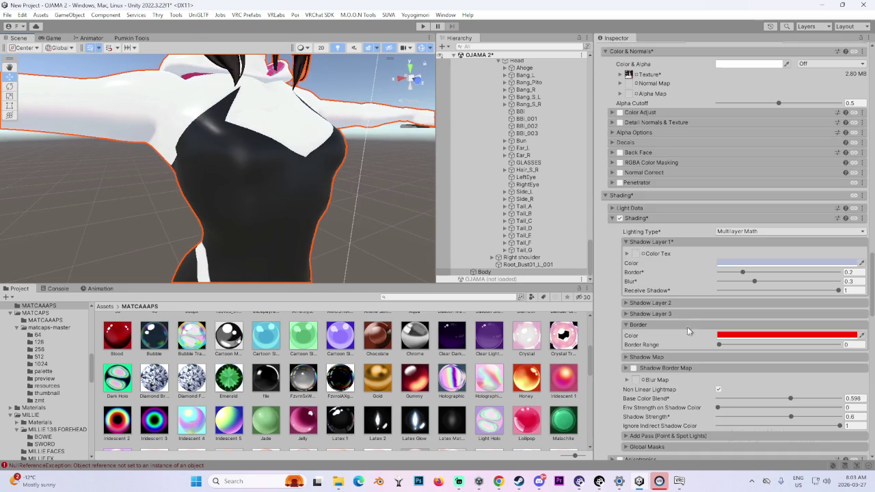
left_click(606, 196)
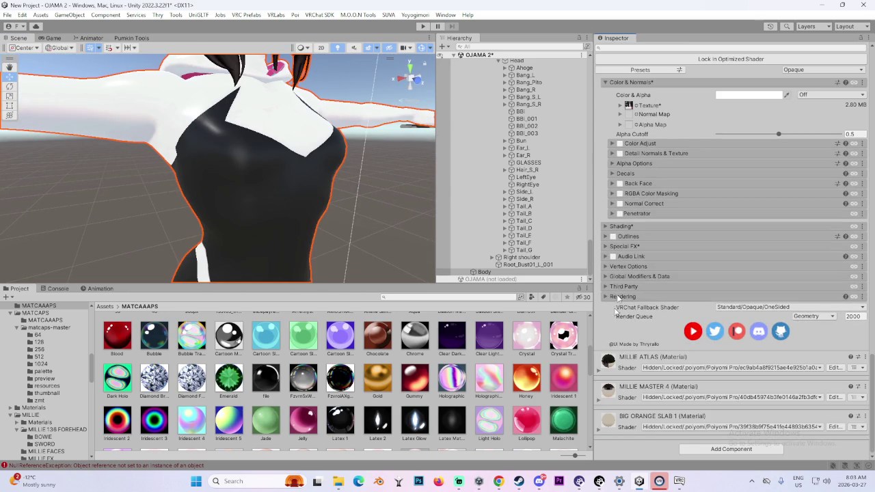
scroll(604, 260, "up", 2)
left_click(605, 275)
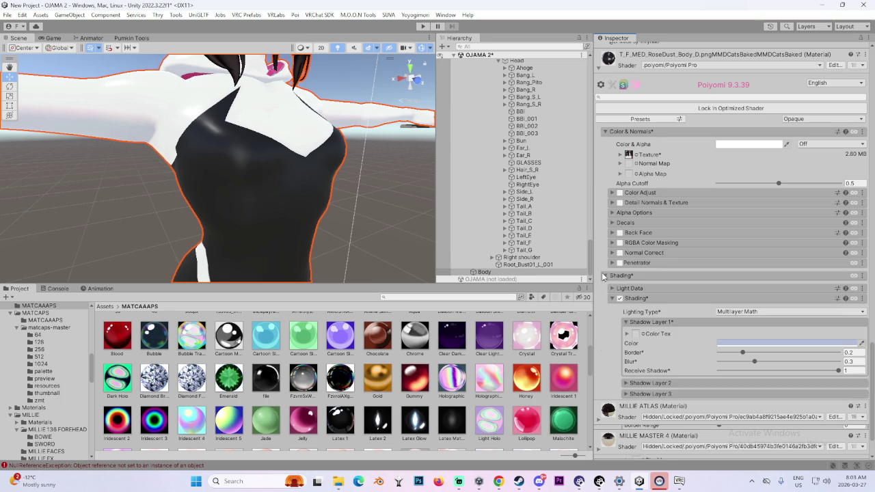
- Frame the whole avatar and select its root object to show the descriptor settings
scroll(622, 356, "down", 12)
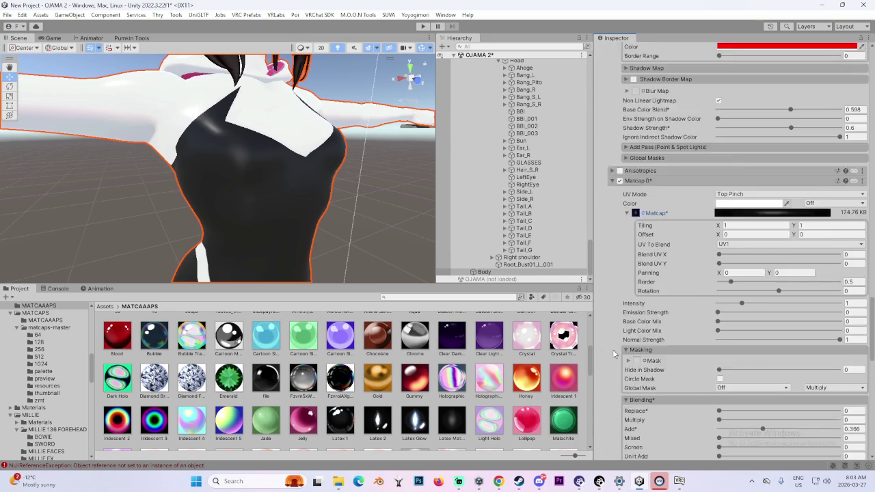
scroll(636, 376, "down", 4)
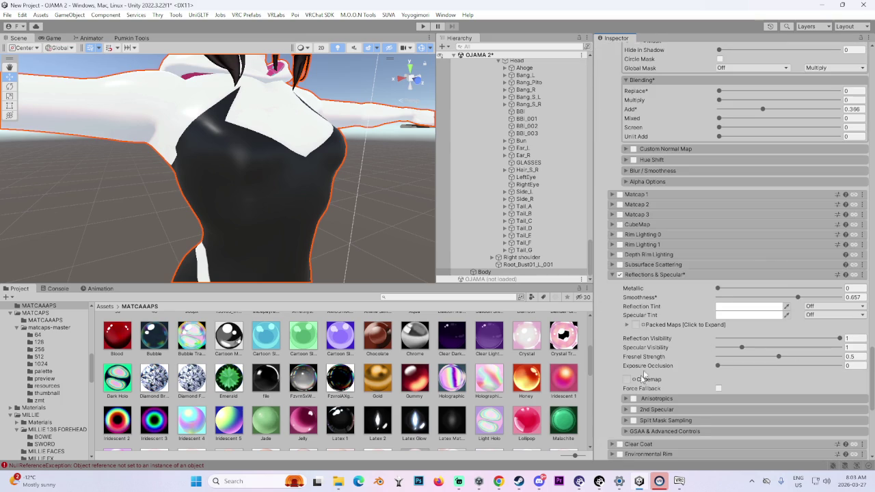
scroll(351, 176, "down", 6)
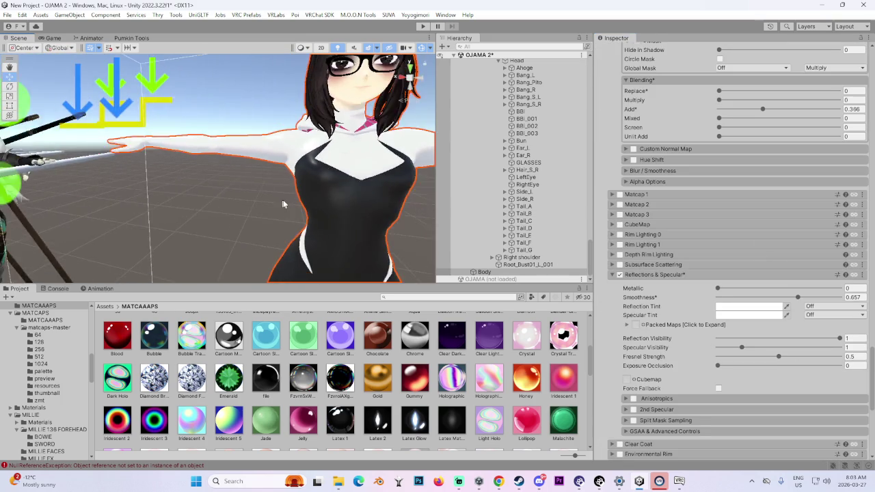
left_click_drag(253, 185, 254, 186)
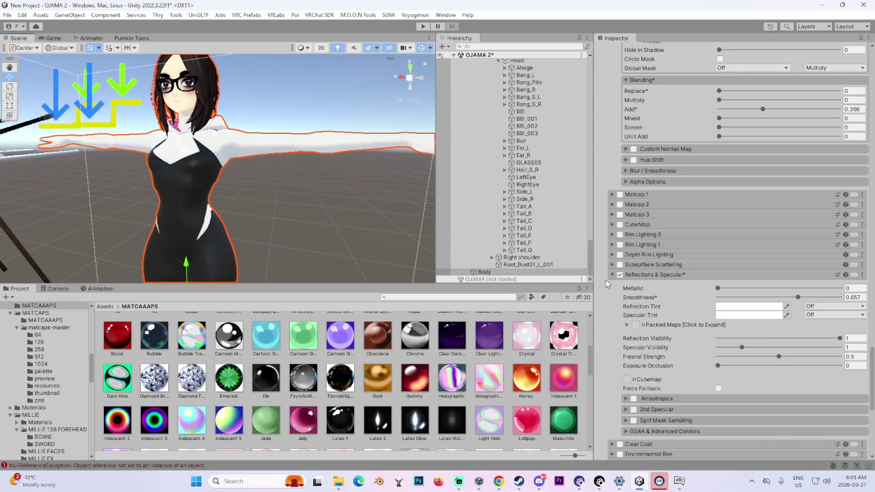
scroll(533, 259, "up", 5)
left_click(518, 242)
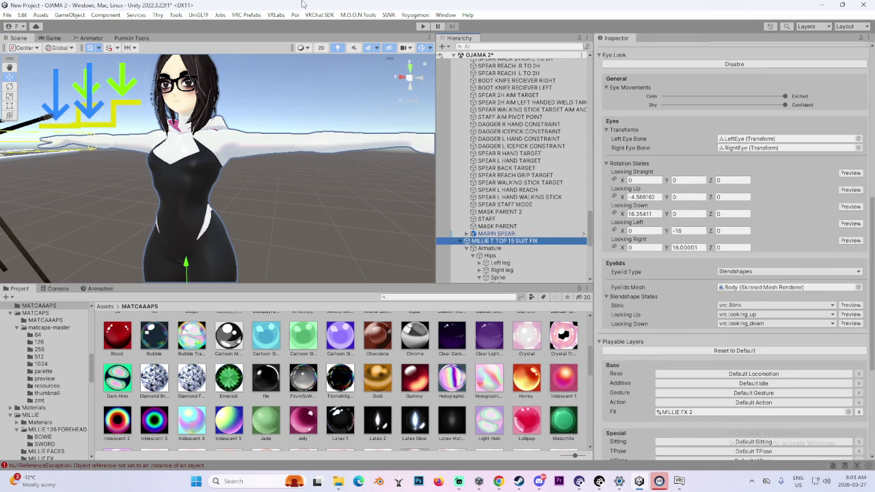
- Auto-fix the mipmapped textures warning, Build & Test the avatar, then switch to VRChat
left_click(319, 14)
left_click(331, 39)
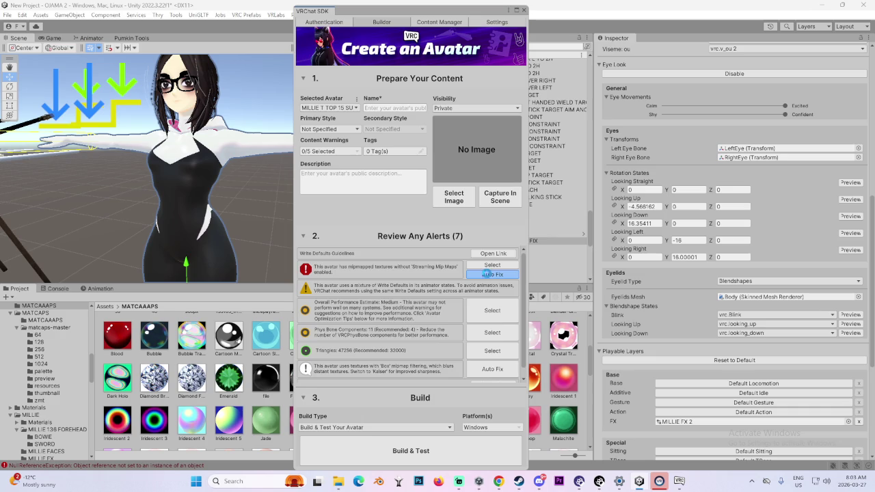
left_click(489, 274)
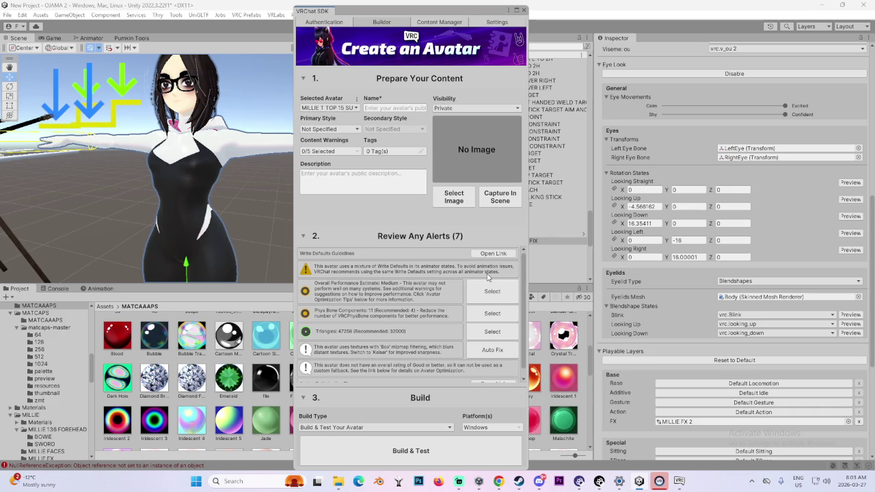
left_click(403, 453)
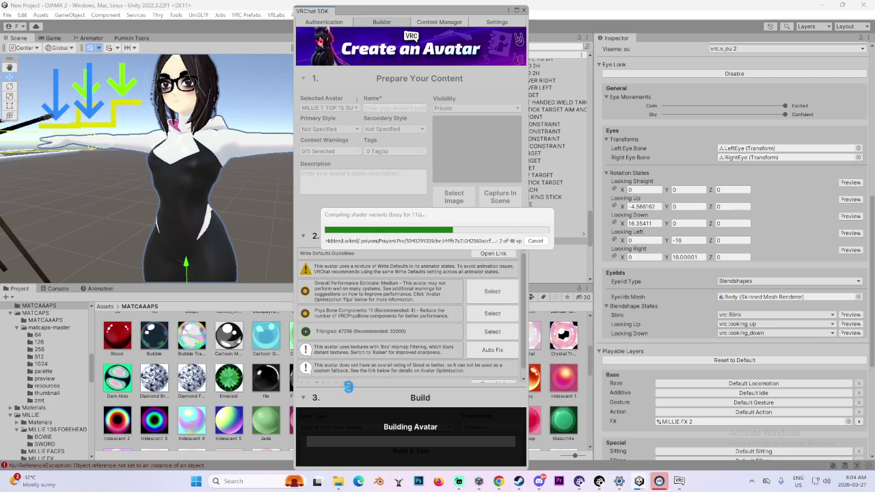
left_click(675, 482)
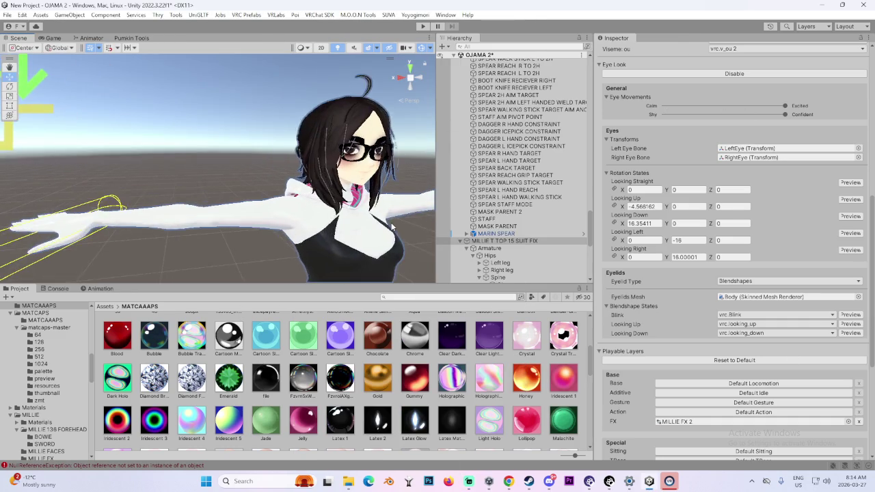
- Inspect the avatar's head and body from several angles, then show the desktop with Win+D
mouse_move(276, 216)
left_mouse_down()
mouse_move(313, 231)
mouse_move(315, 221)
mouse_move(354, 212)
mouse_move(333, 206)
mouse_move(365, 212)
left_mouse_up()
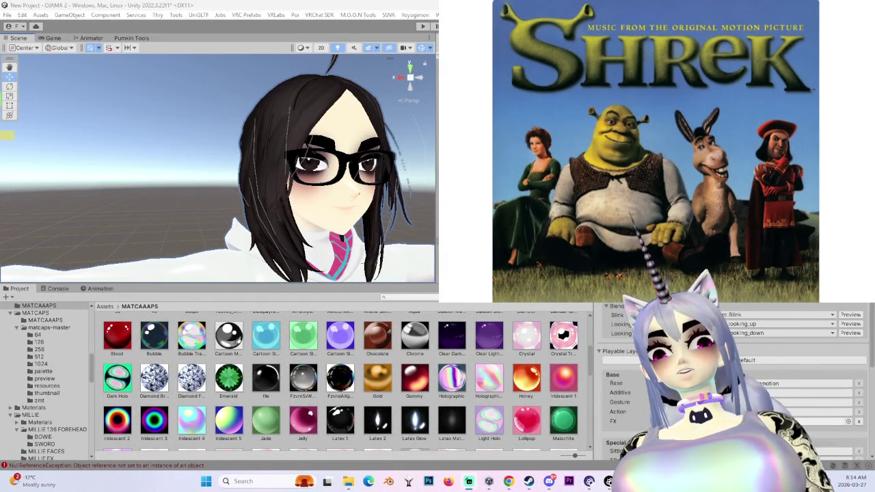
scroll(287, 151, "down", 5)
mouse_move(277, 151)
left_mouse_down()
mouse_move(229, 160)
mouse_move(343, 157)
left_mouse_up()
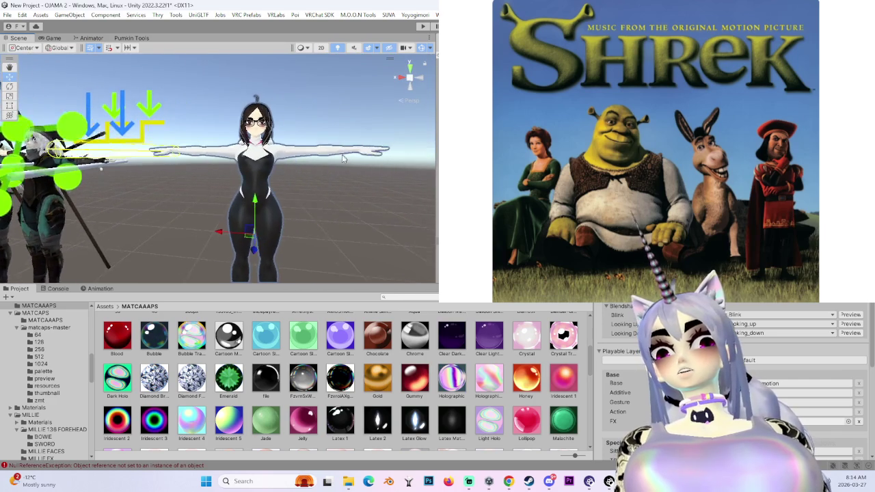
scroll(343, 157, "up", 1)
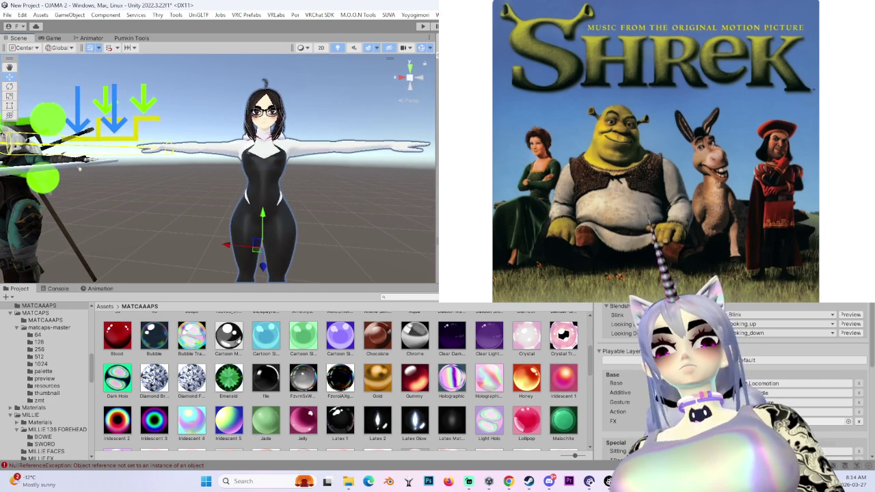
key("super+d")
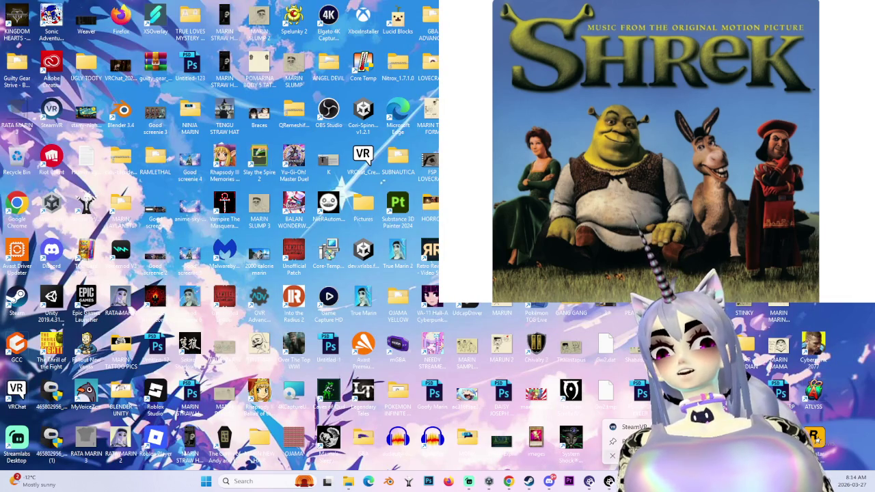
key("super+d")
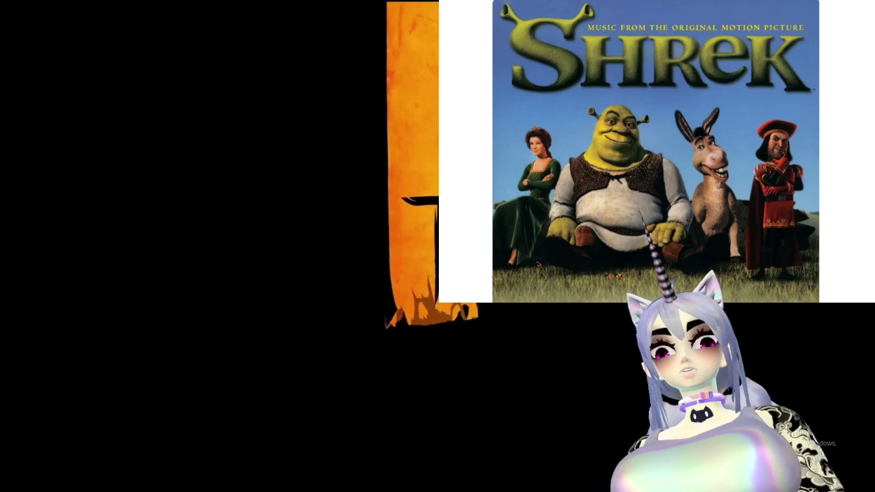
- Leave fullscreen Chivalry 2 and bring the Unity scene with the avatar back into view
key("super")
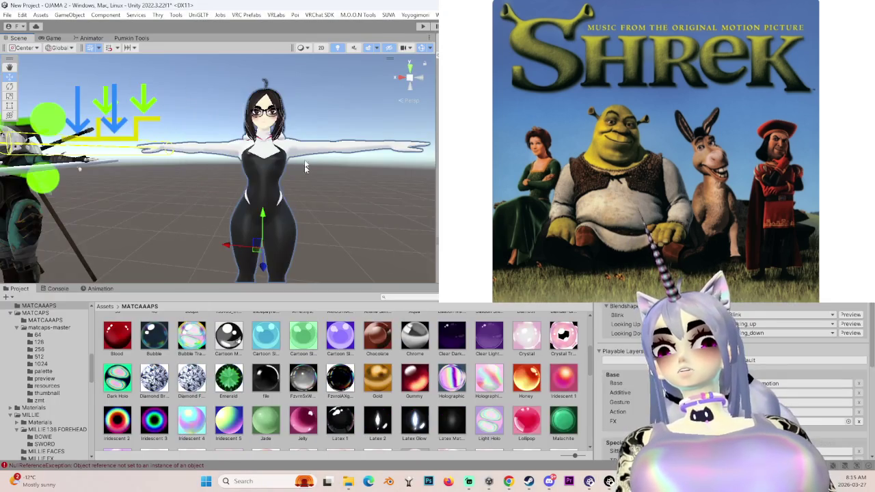
left_click_drag(305, 171, 174, 171)
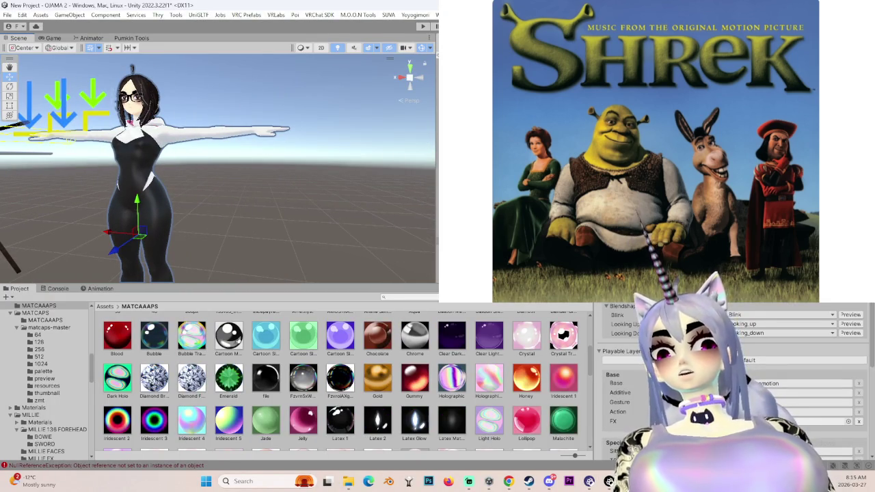
- Snap the Scene view to Right then Front and zoom in on the suited avatar
left_click(404, 80)
left_click(422, 81)
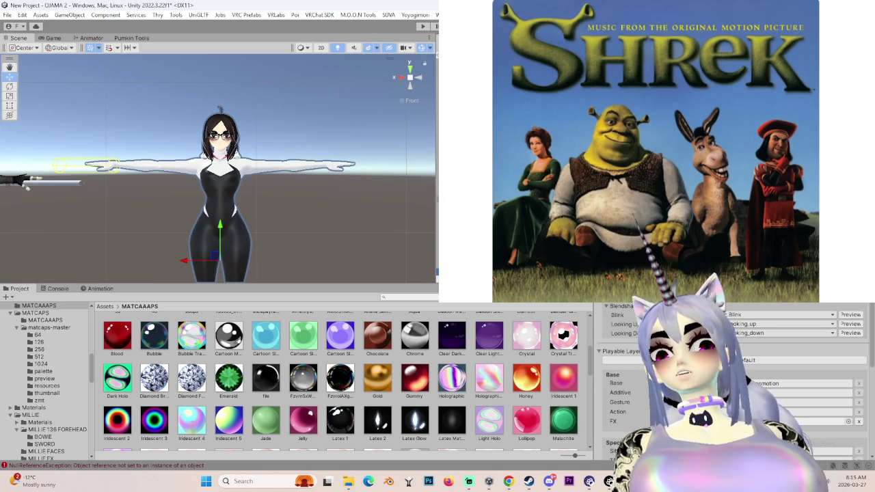
scroll(232, 205, "up", 5)
scroll(208, 230, "up", 3)
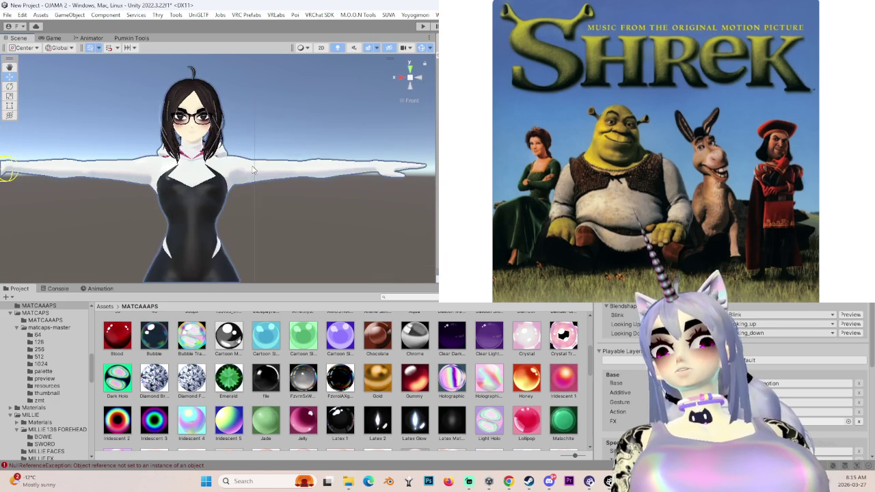
mouse_move(209, 231)
left_mouse_down()
mouse_move(239, 247)
mouse_move(216, 170)
left_mouse_up()
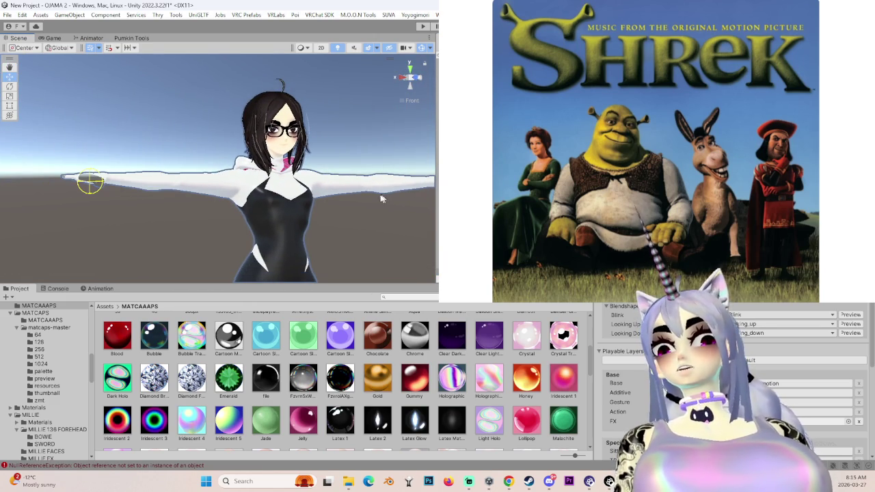
scroll(326, 166, "down", 3)
scroll(325, 166, "up", 1)
mouse_move(325, 167)
left_mouse_down()
mouse_move(260, 171)
mouse_move(383, 171)
mouse_move(207, 179)
left_mouse_up()
scroll(355, 171, "up", 1)
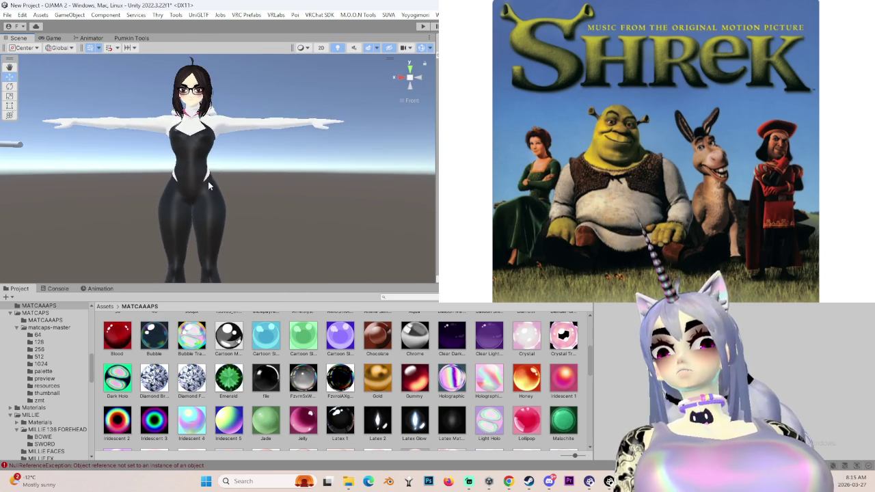
left_click_drag(108, 200, 349, 190)
- Frame the black-suited avatar with F, orbit to a new angle and centre it
key("f")
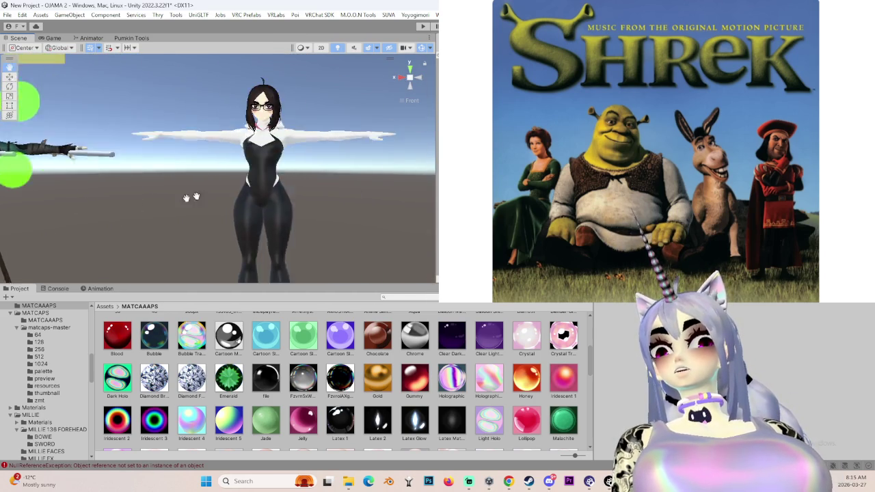
mouse_move(244, 194)
left_mouse_down()
mouse_move(282, 243)
mouse_move(210, 214)
left_mouse_up()
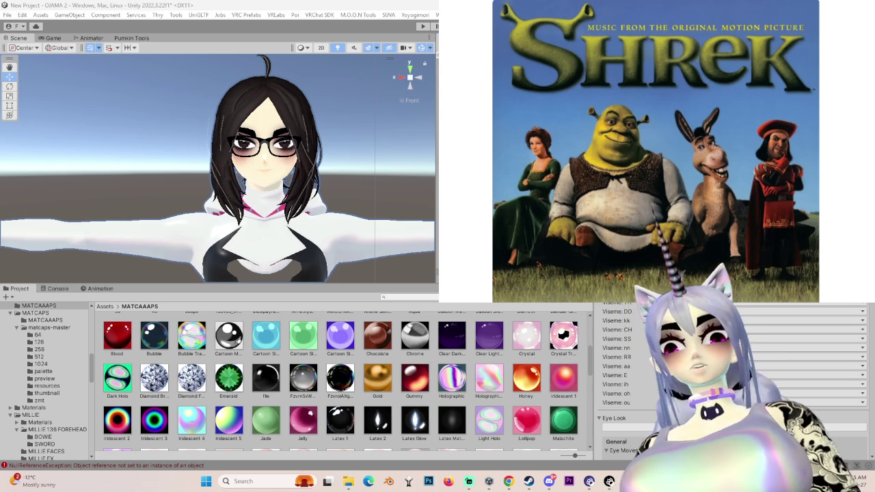
scroll(219, 193, "down", 5)
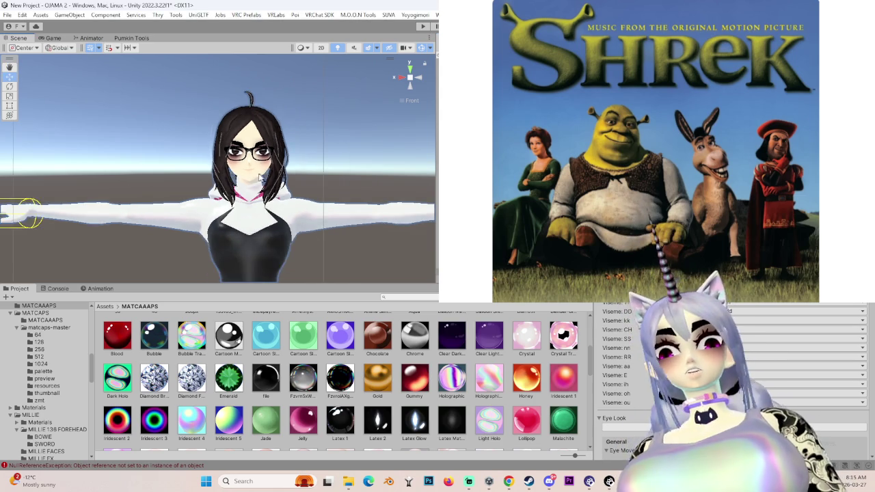
scroll(219, 194, "up", 5)
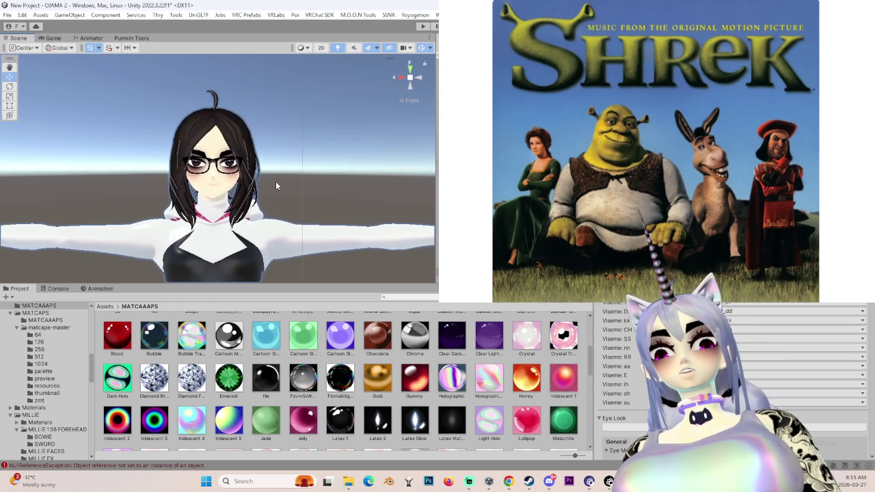
scroll(275, 181, "down", 3)
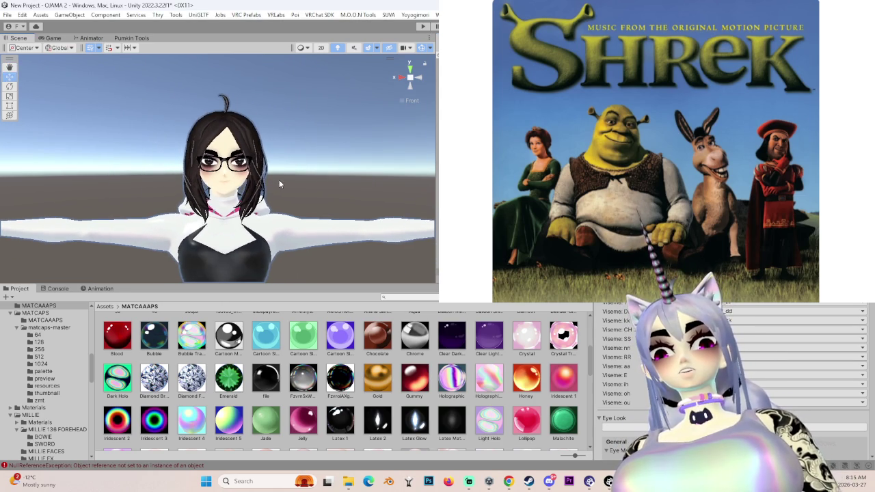
left_click_drag(237, 180, 259, 180)
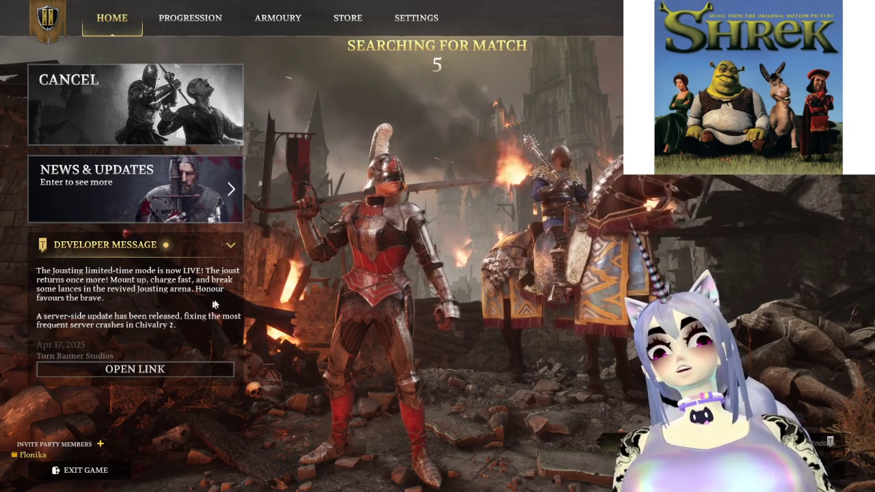
- Browse Armoury > Customization and open the Knight class options
left_click(284, 17)
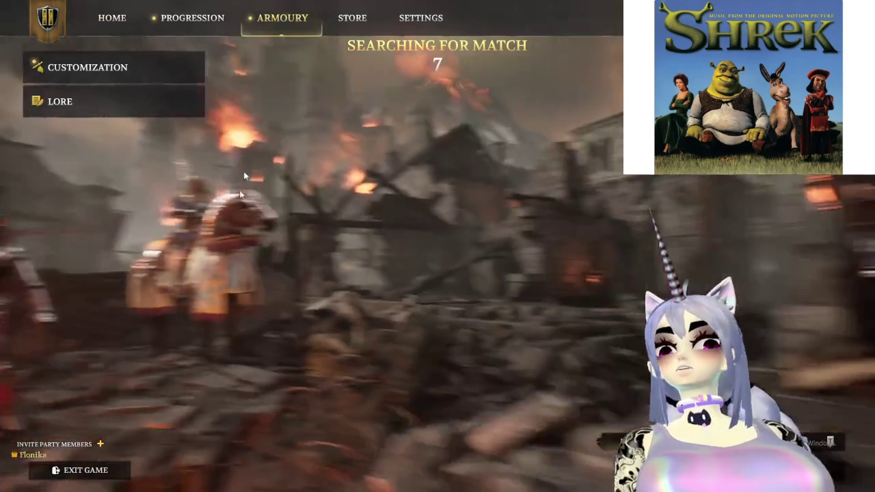
left_click(89, 66)
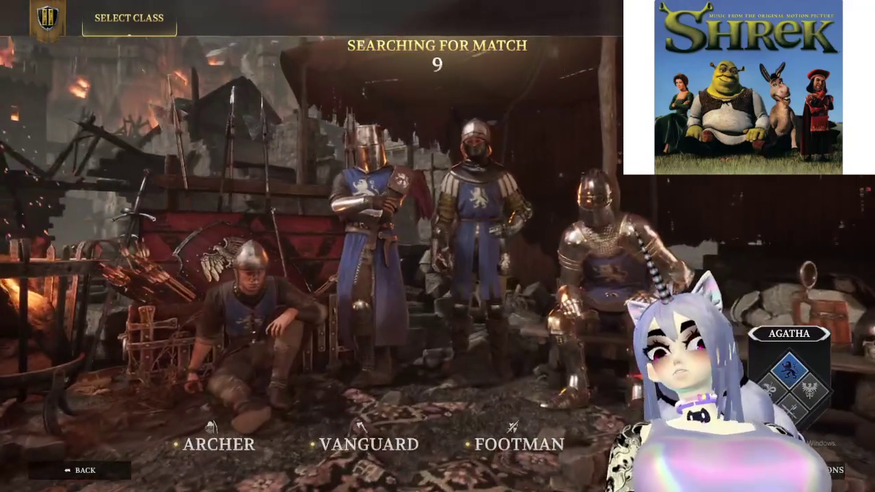
left_click(633, 369)
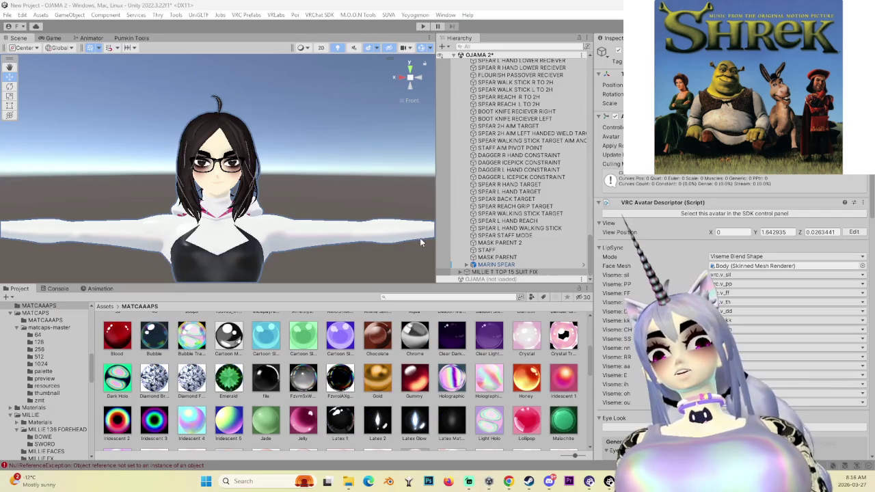
- Reframe the avatar larger in the Scene view
left_click_drag(271, 174, 255, 181)
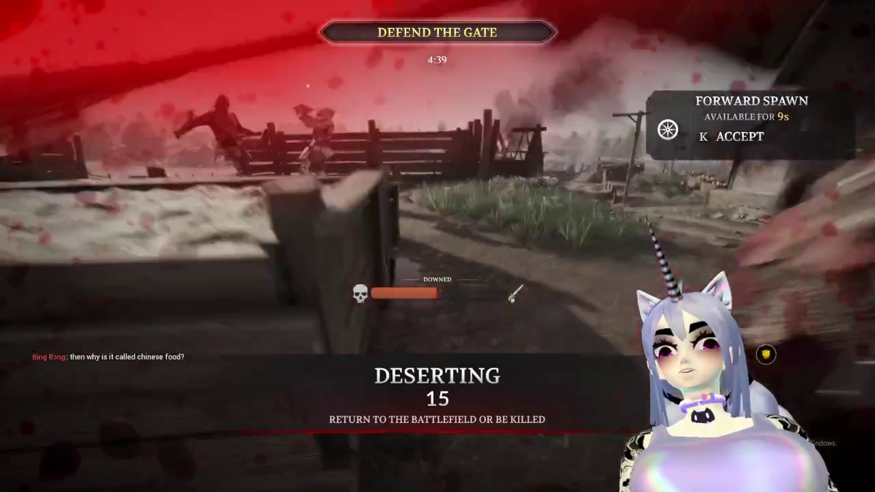
- Open the in-match pause menu with Esc
key("Escape")
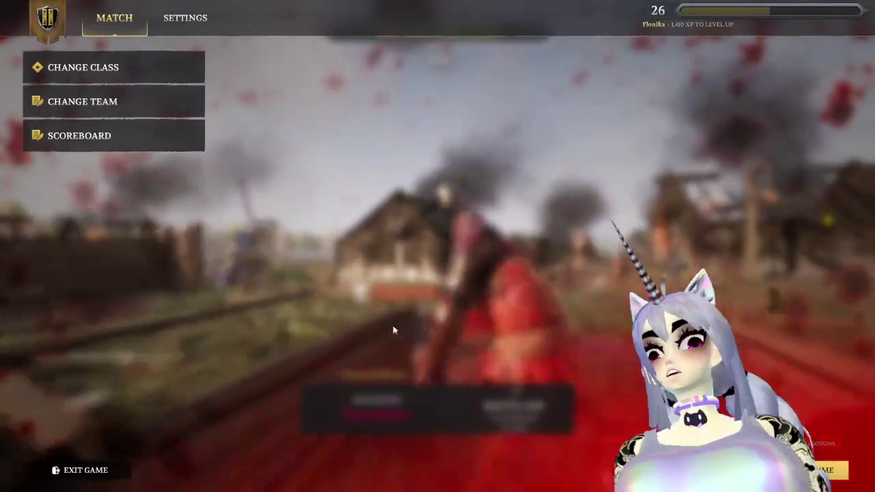
- Switch the character to the Knight Officer class and return to the match
left_click(152, 68)
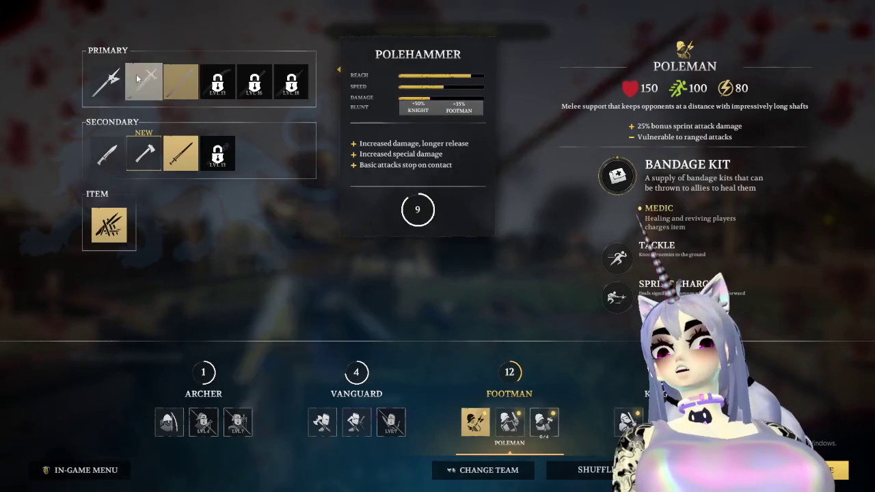
left_click(628, 422)
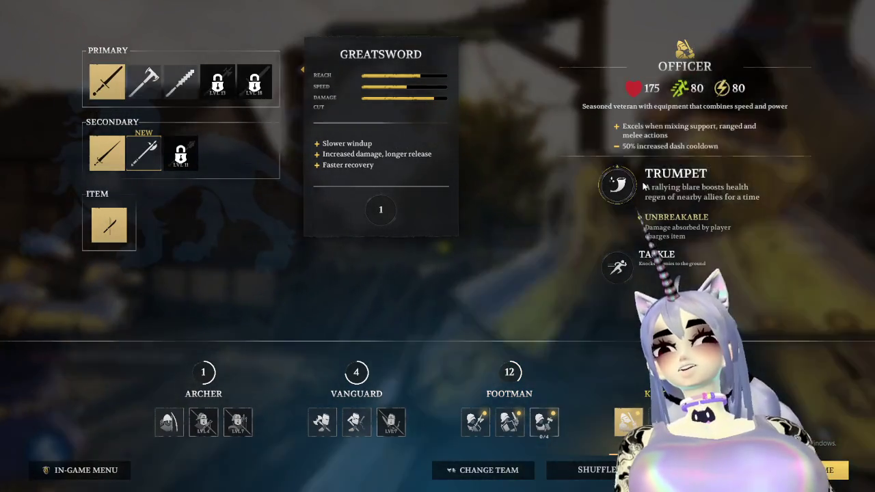
key("Escape")
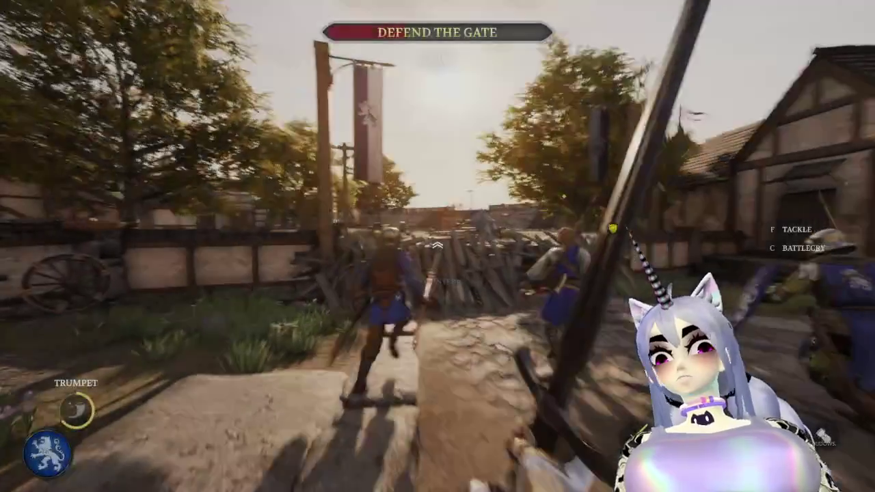
- Attack enemies with the weapon and revive the downed teammate with E
left_click(437, 246)
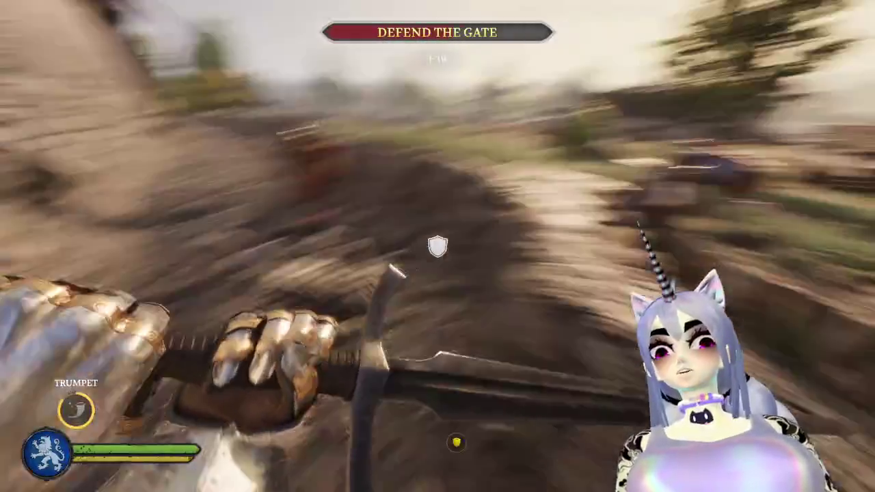
key("e")
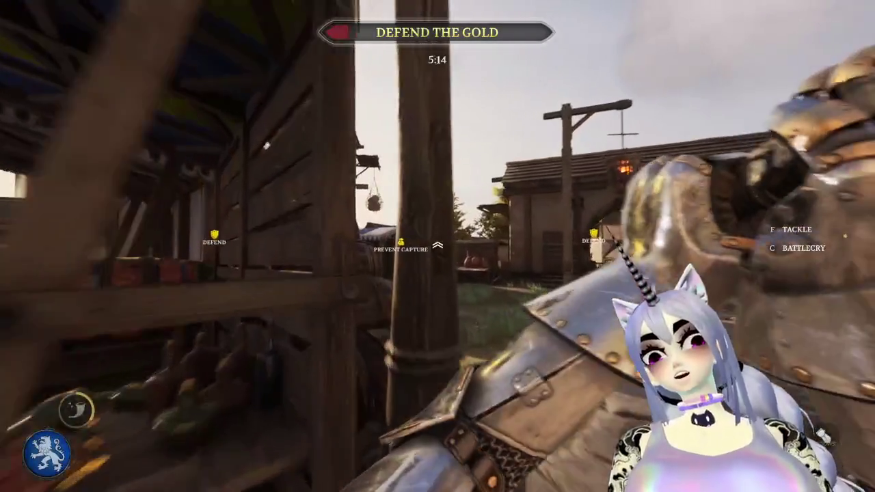
- Advance down the road through the gate arch toward the gold objective
key("w")
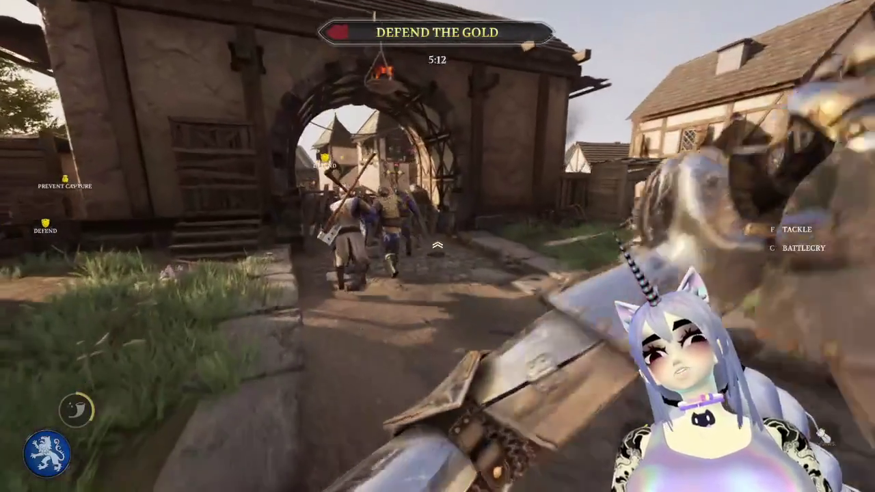
key("w")
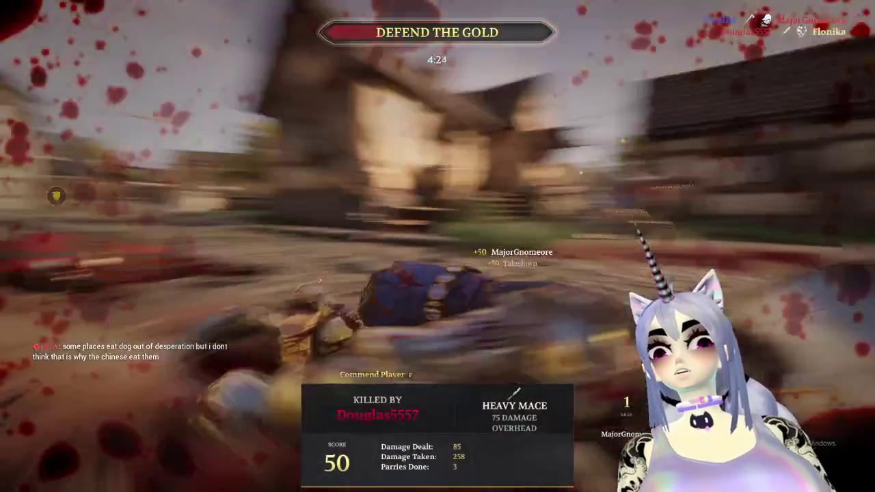
left_click(99, 71)
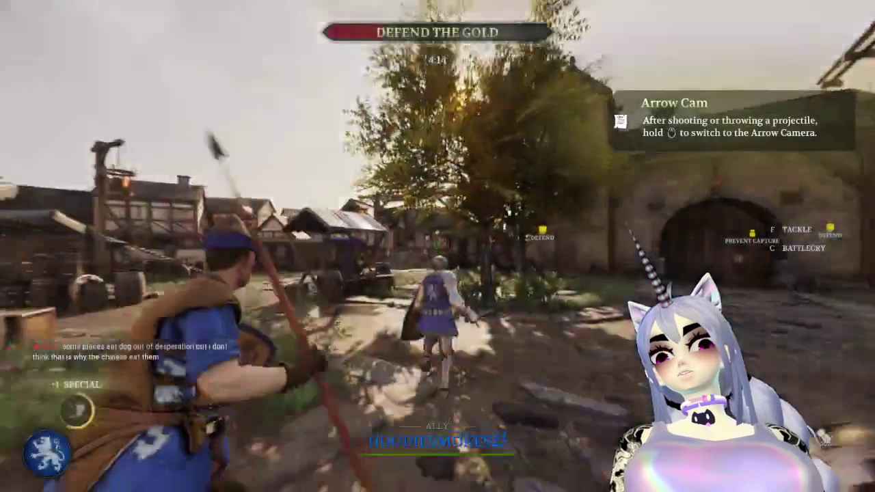
- Run with allies through the village and down the cobbled street toward the battle
key("w")
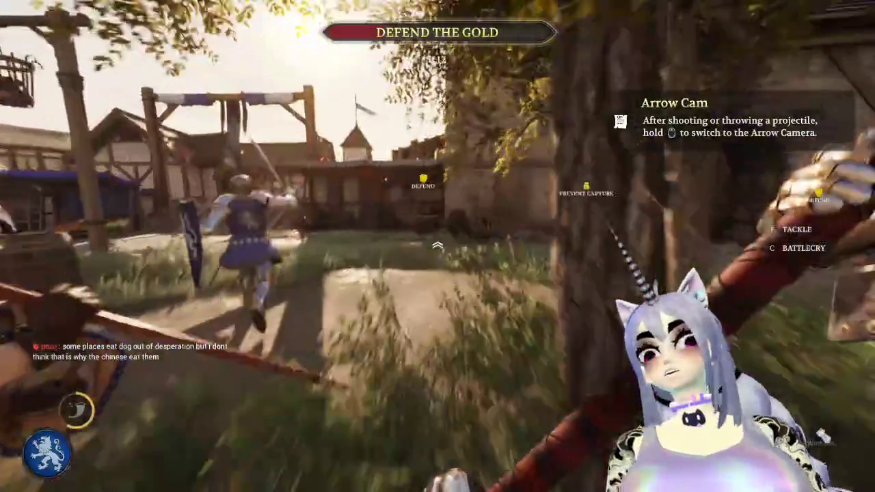
key("w")
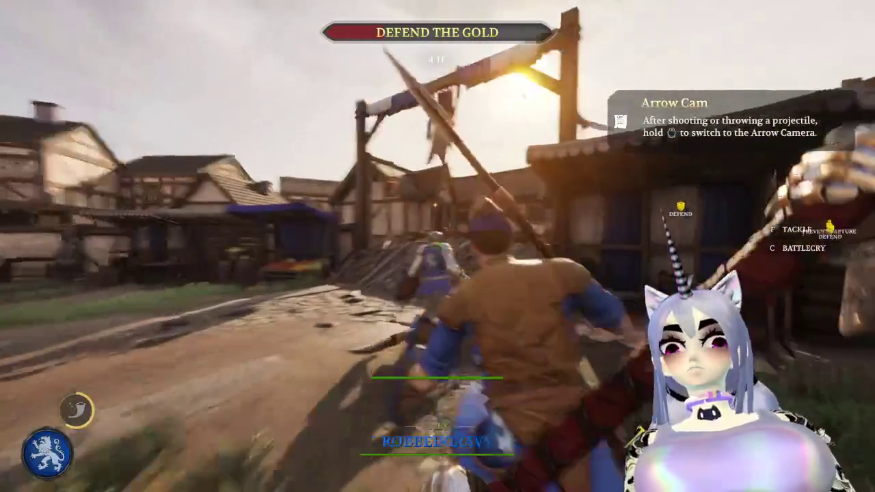
key("w")
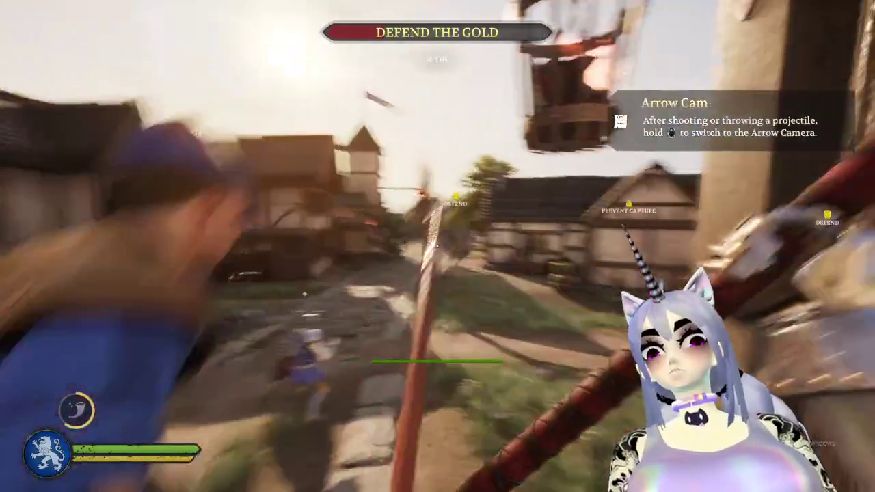
key("w")
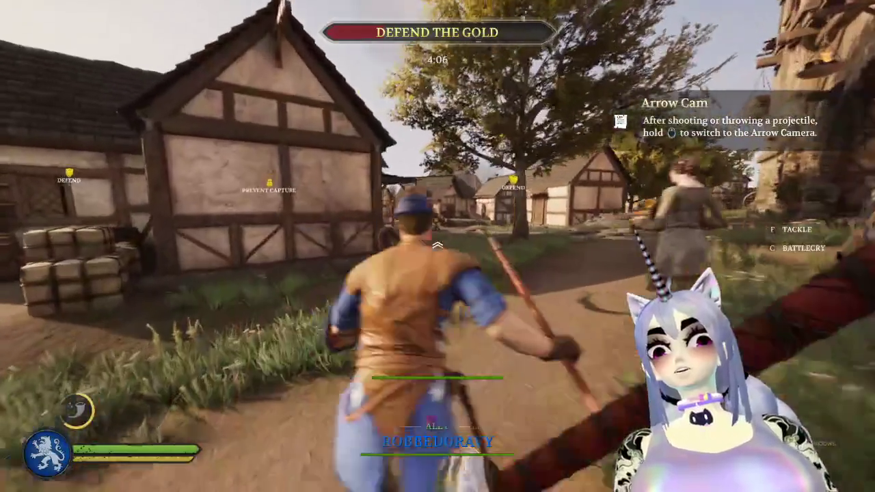
key("w")
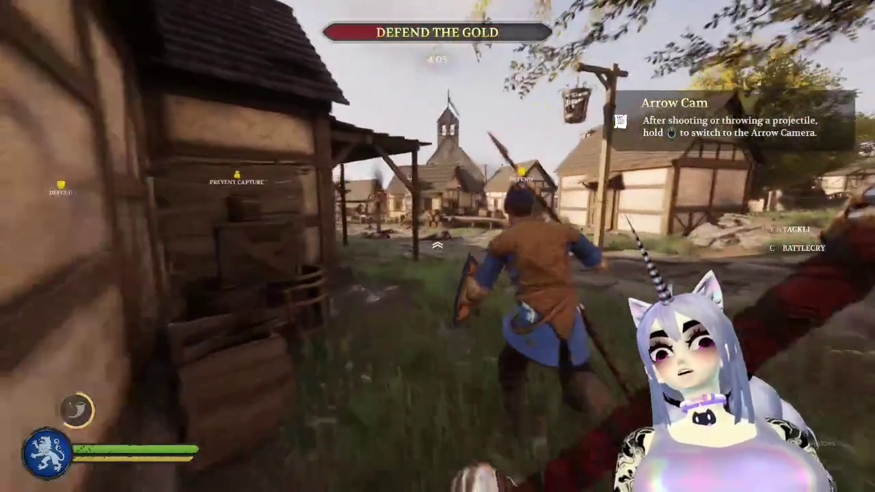
key("w")
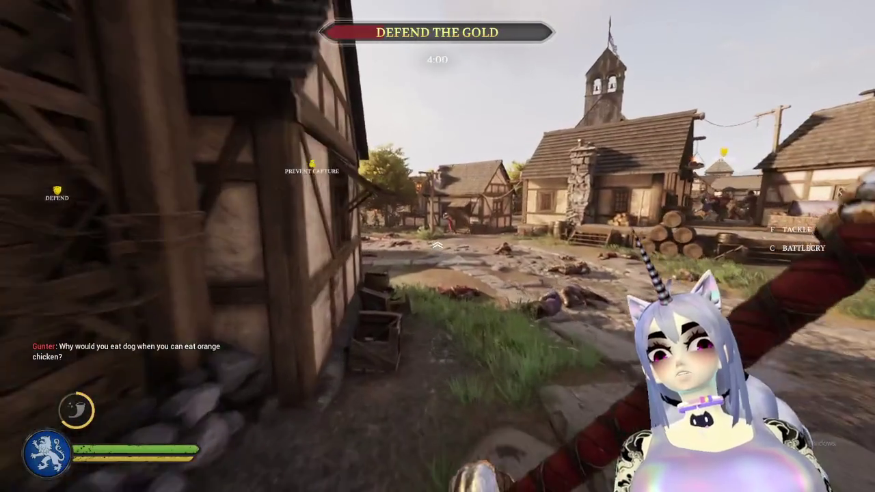
key("w")
key("w")
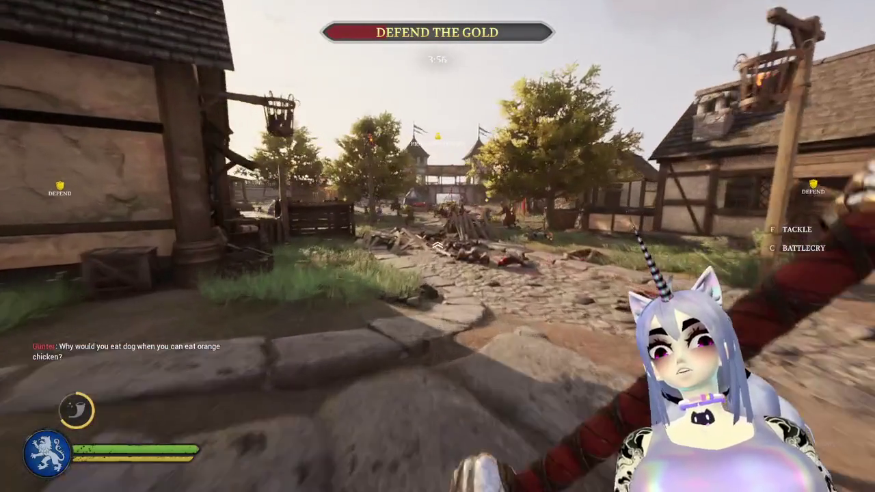
key("w")
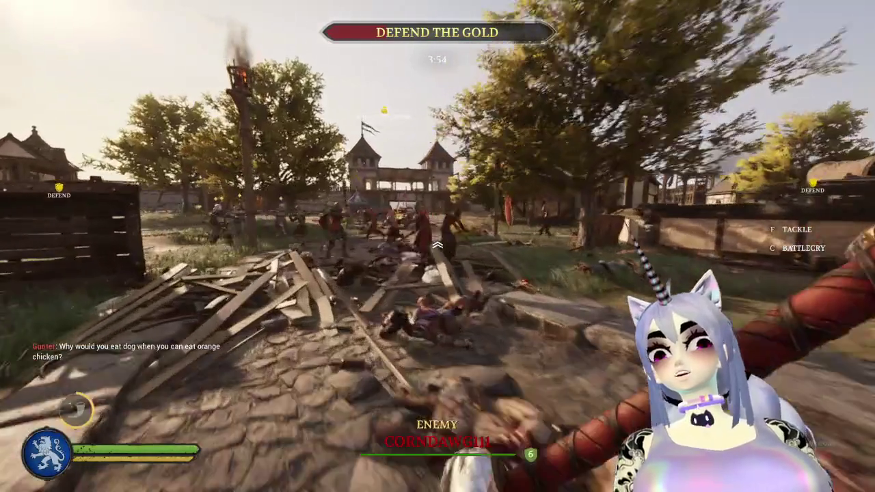
- Strike enemy knights at the barricade and block an incoming attack
key("w")
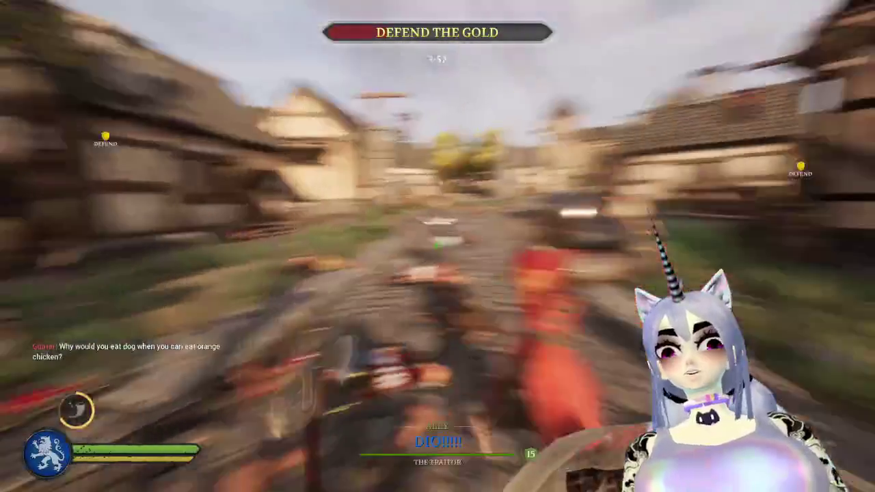
key("w")
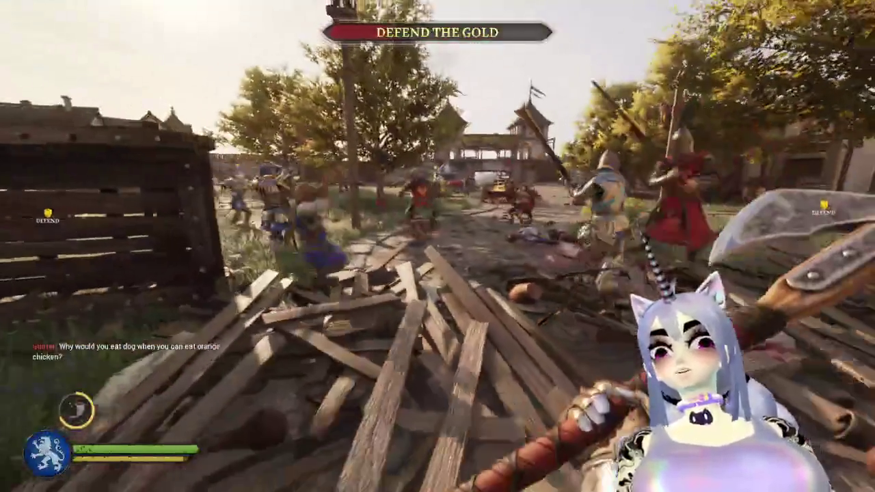
key("w")
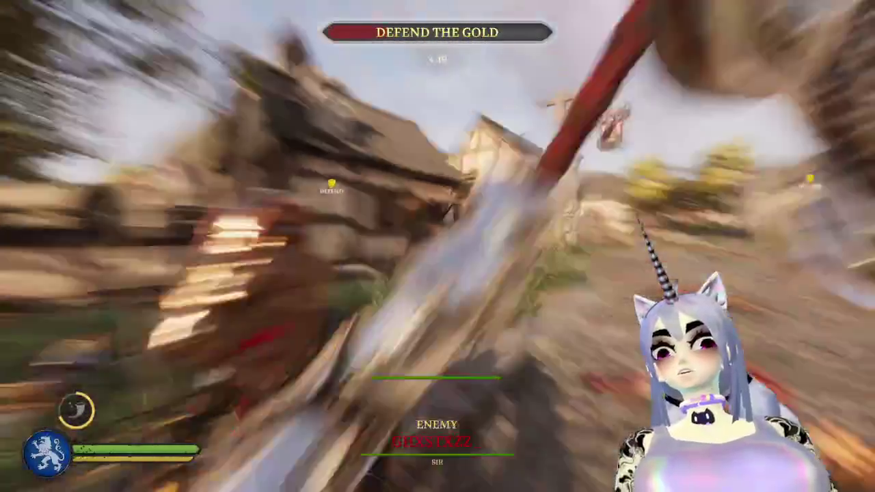
key("w")
key("w")
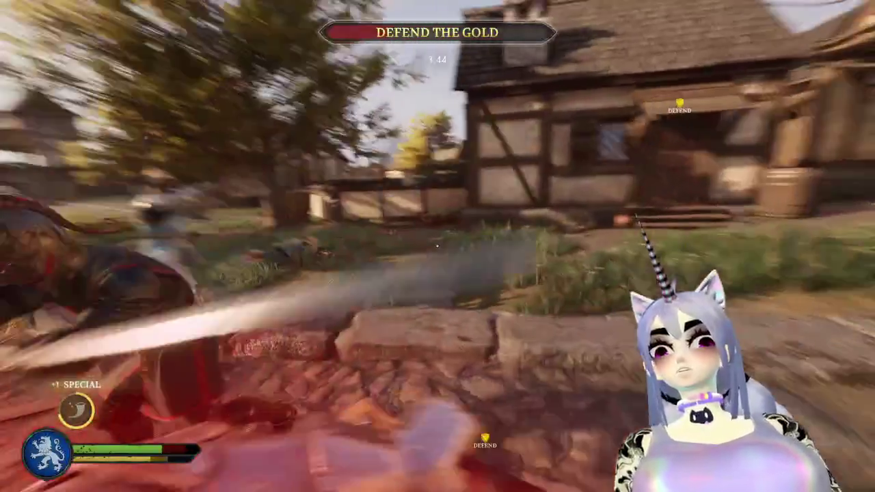
right_click(438, 246)
key("w")
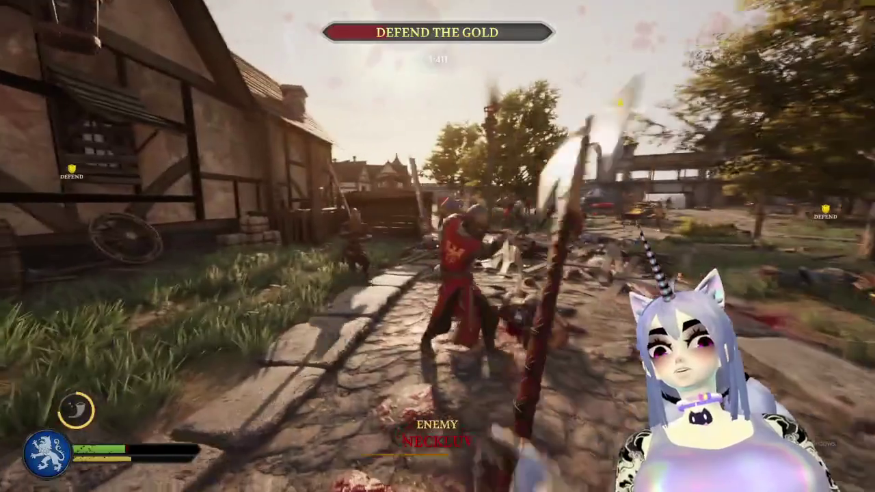
key("w")
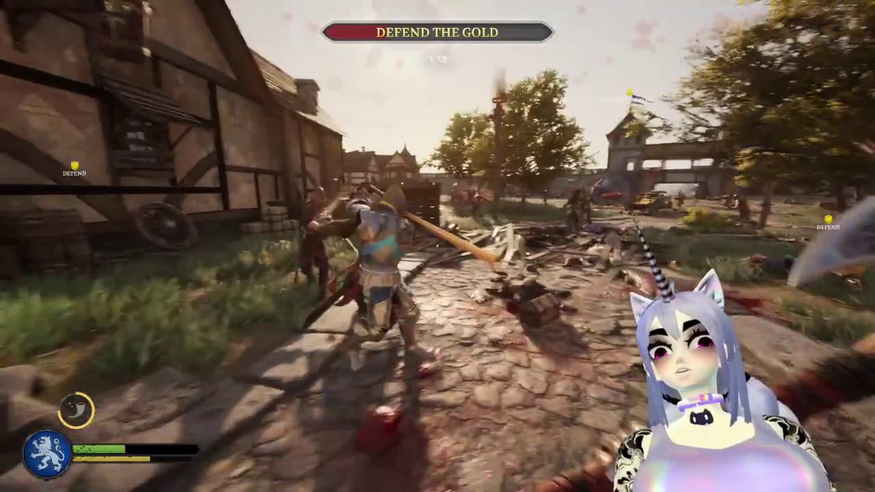
- Hit the enemy knights near the house with repeated axe swings, landing +50 hits
left_click(437, 246)
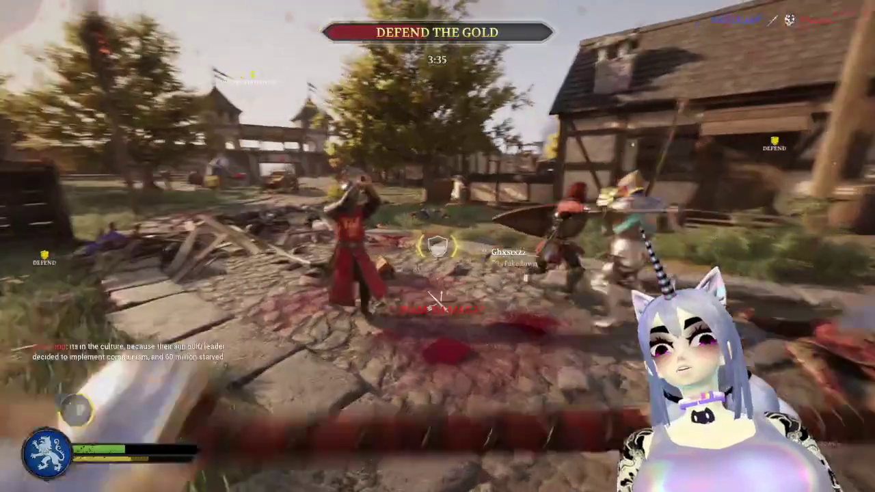
left_click(437, 246)
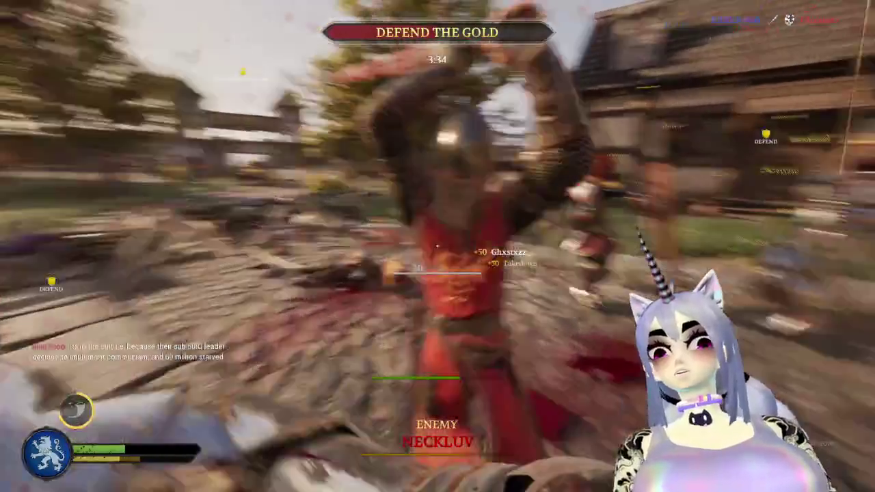
left_click(438, 246)
left_click(437, 246)
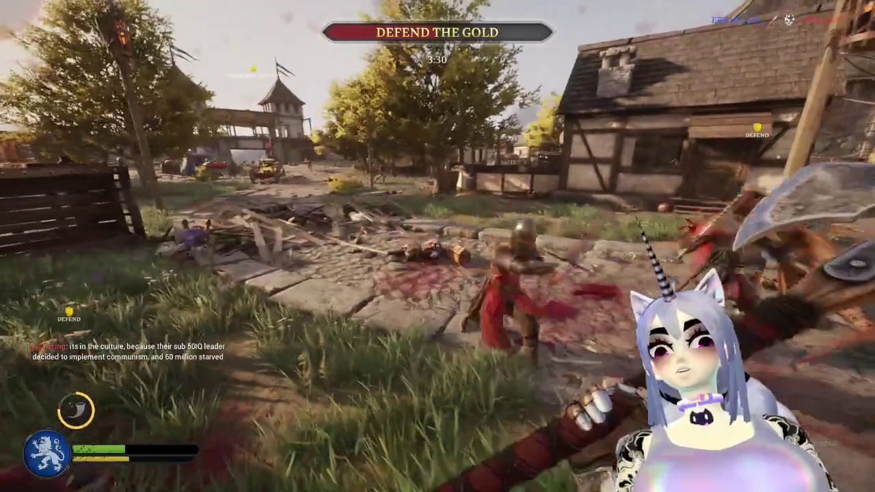
left_click(438, 247)
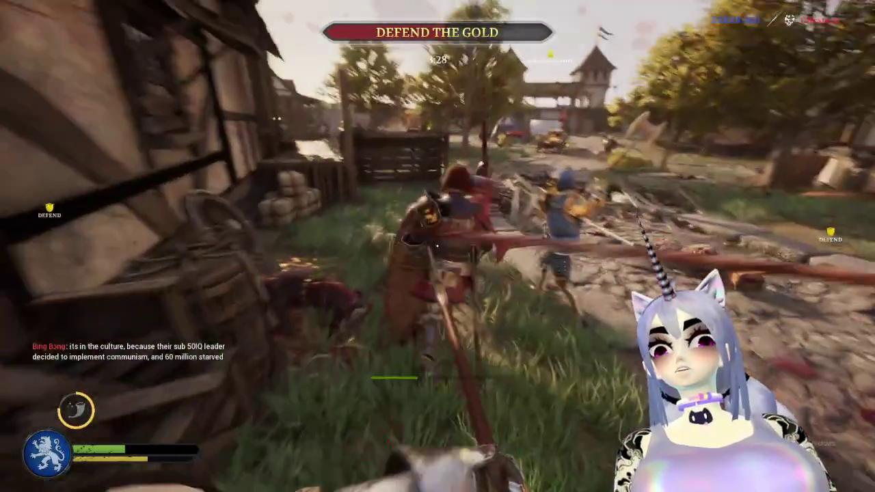
left_click(438, 246)
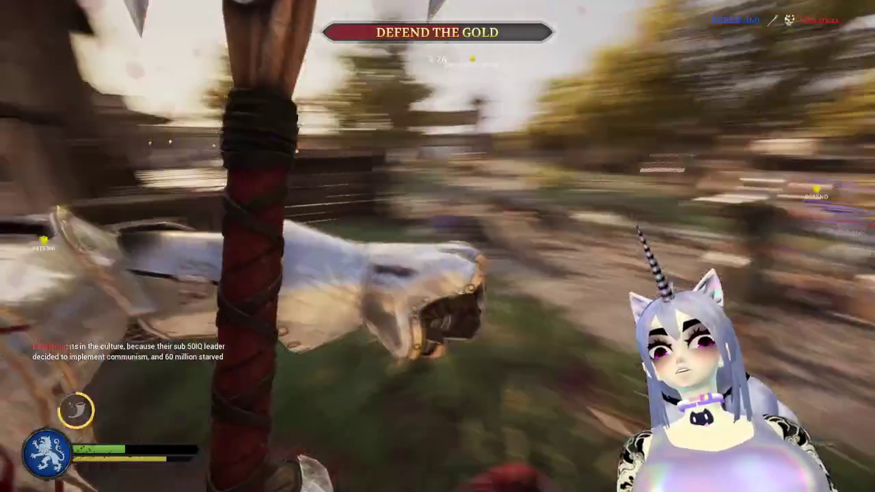
left_click(438, 246)
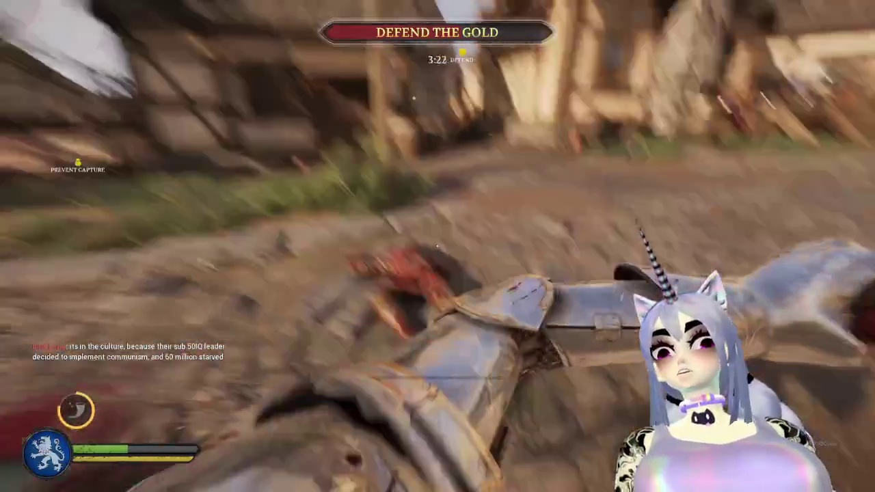
left_click(437, 246)
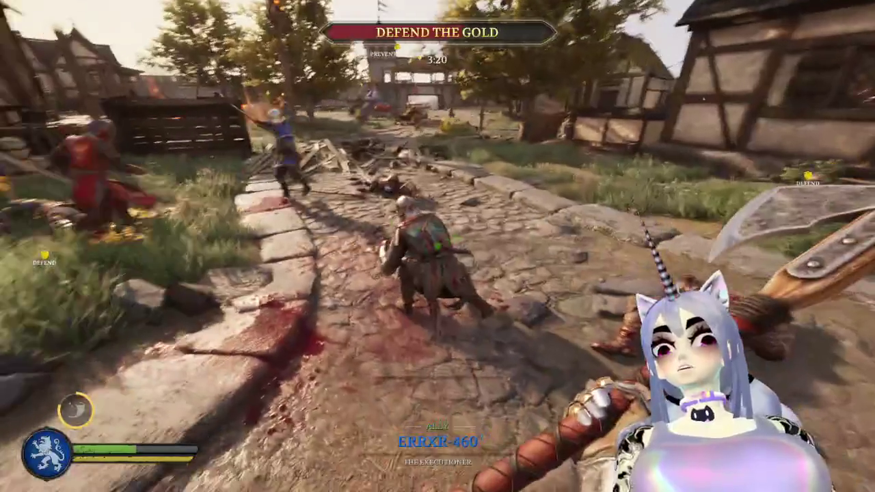